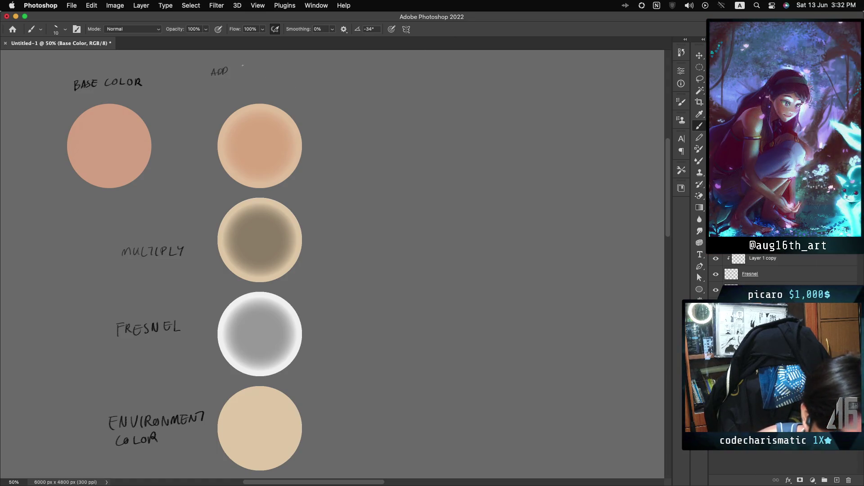
Handwrite 'to EMISSIVE' after ADD and 'MULTIPLY 0.' beneath it, above the top peach circle.
drag(240, 63, 246, 68)
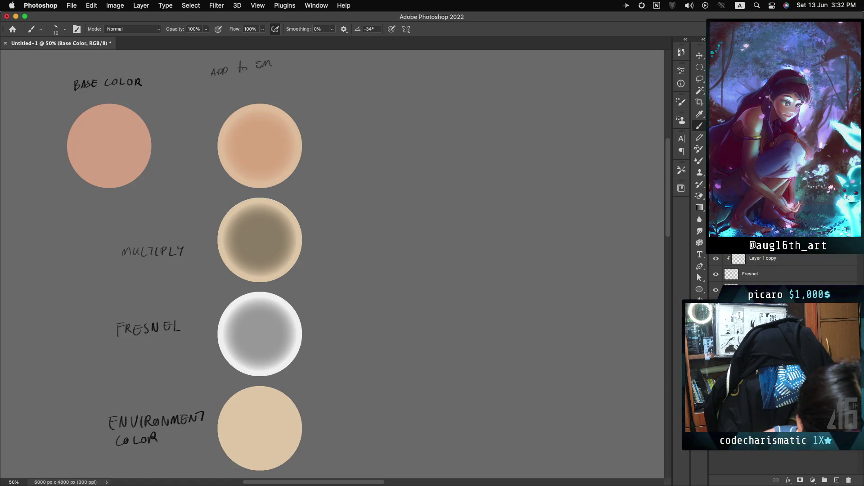
drag(273, 62, 300, 63)
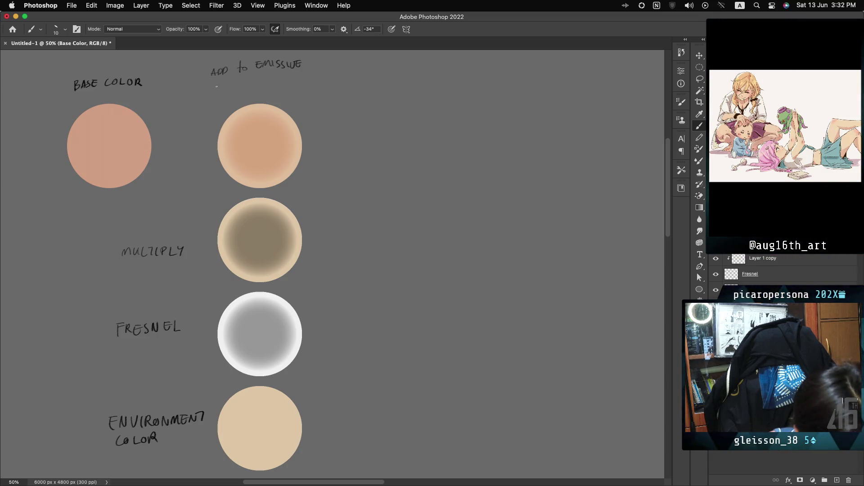
mouse_move(227, 81)
mouse_down()
mouse_move(232, 89)
mouse_move(248, 83)
mouse_up()
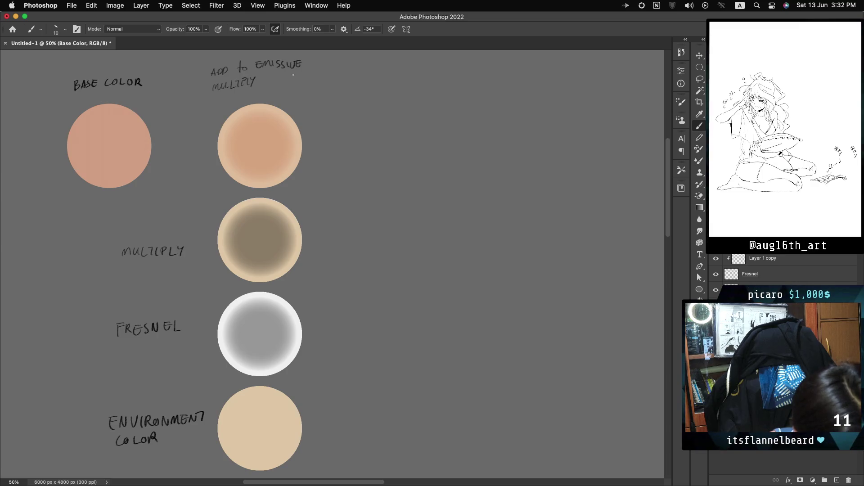
drag(271, 78, 270, 78)
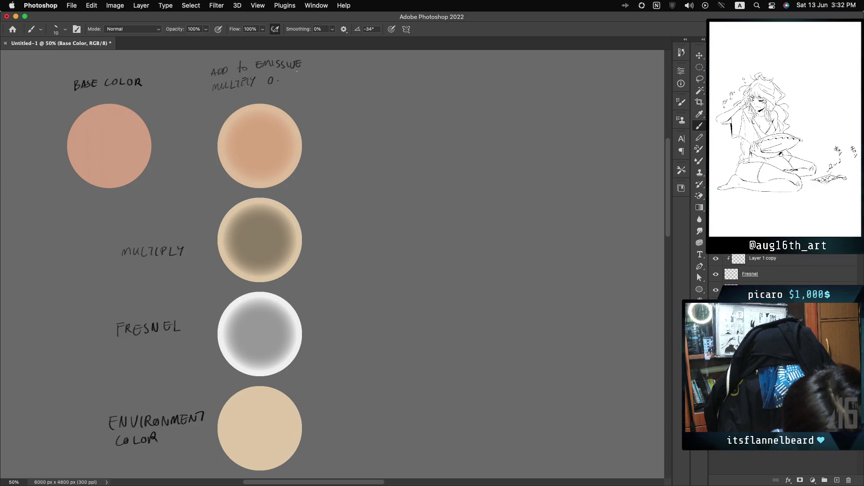
click(278, 82)
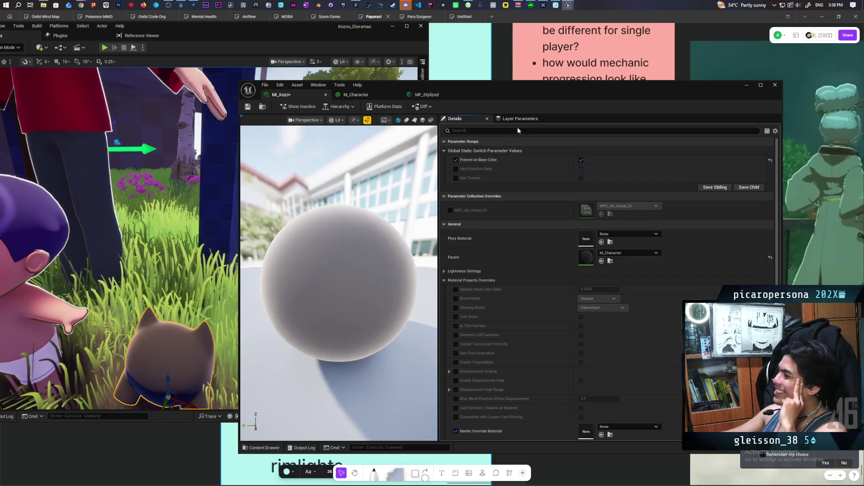
Switch to the M_Character graph, where MF_Stylized feeds the material output.
click(378, 100)
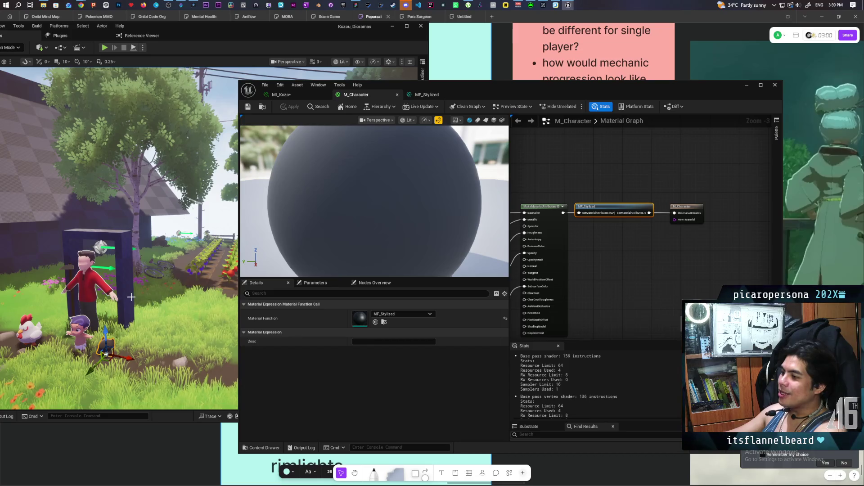
Open MF_Stylized and select its Fresnel Color parameter, which reads from MPC_AG_Global_01.
double_click(605, 208)
mouse_move(576, 233)
mouse_down()
mouse_move(585, 211)
mouse_move(580, 180)
mouse_move(585, 217)
mouse_move(599, 215)
mouse_up()
scroll(637, 244, down, 1)
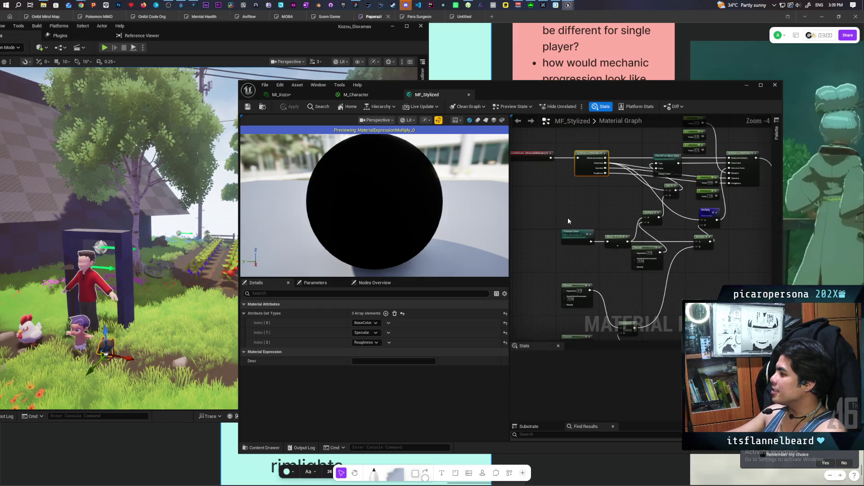
scroll(568, 218, up, 2)
click(596, 256)
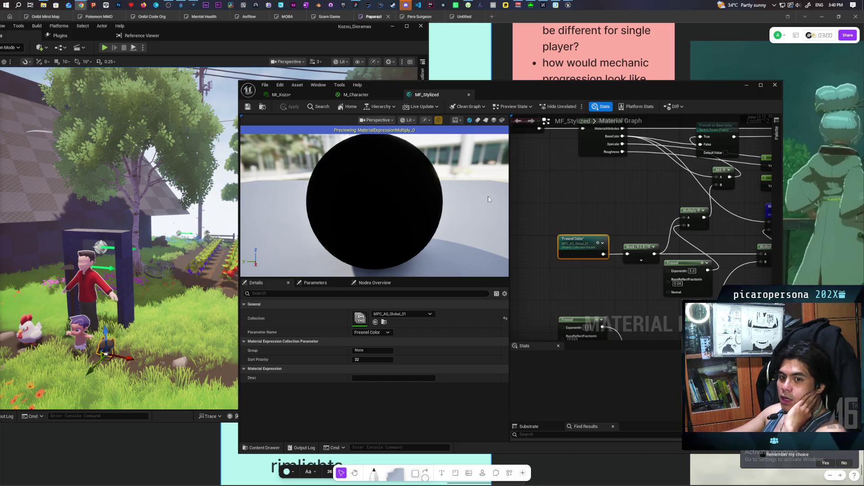
mouse_move(574, 207)
mouse_down()
mouse_move(563, 162)
mouse_move(607, 174)
mouse_up()
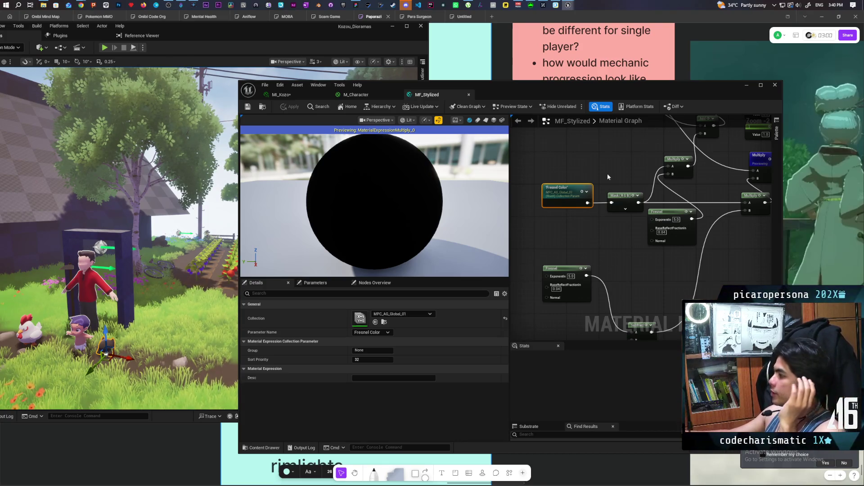
mouse_move(621, 267)
mouse_down()
mouse_move(594, 290)
mouse_move(612, 285)
mouse_up()
scroll(613, 289, up, 2)
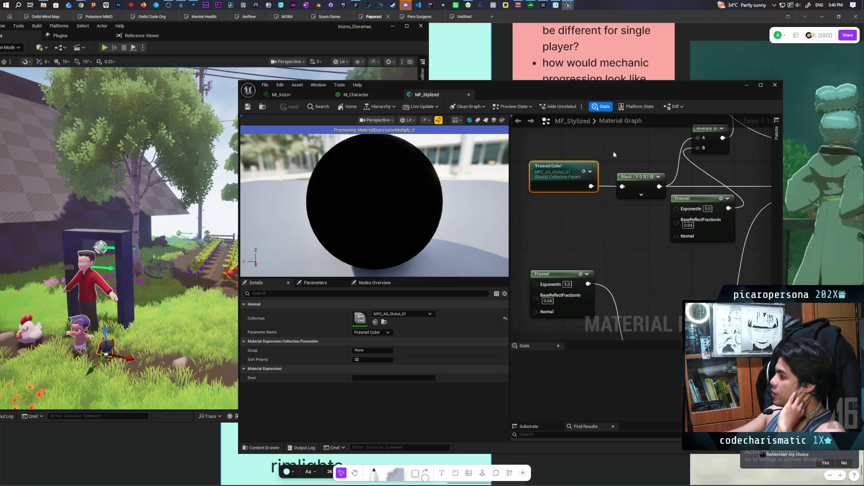
drag(619, 89, 487, 79)
mouse_move(412, 206)
mouse_down()
mouse_move(490, 145)
mouse_move(496, 174)
mouse_move(476, 188)
mouse_up()
click(508, 178)
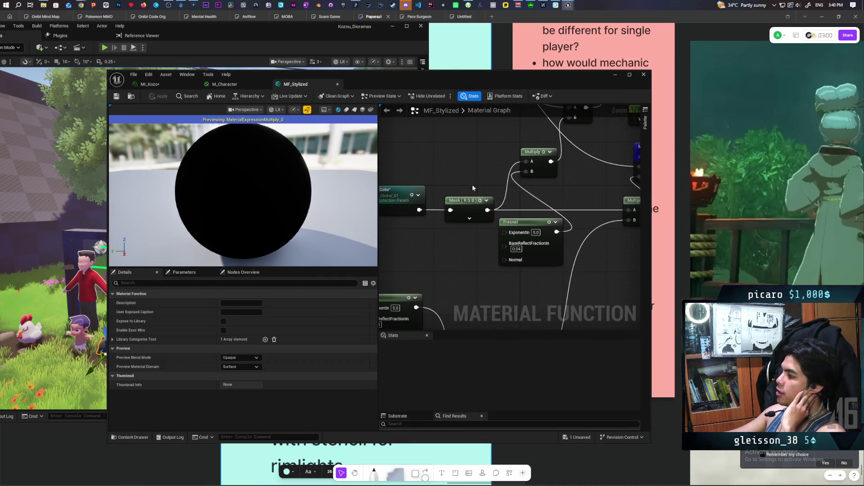
drag(477, 233, 480, 251)
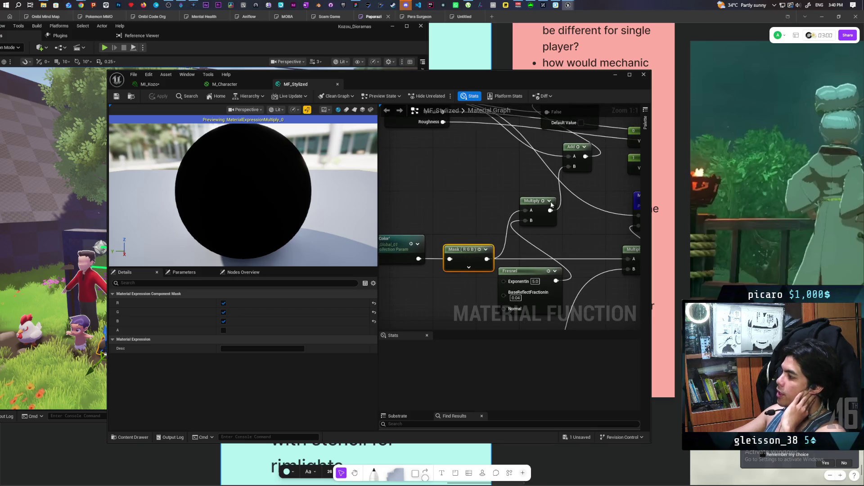
drag(544, 203, 554, 242)
mouse_move(516, 348)
mouse_down()
mouse_move(499, 280)
mouse_move(523, 233)
mouse_move(502, 296)
mouse_up()
click(512, 234)
mouse_move(504, 253)
mouse_down()
mouse_move(533, 229)
mouse_move(557, 171)
mouse_up()
drag(562, 211, 518, 240)
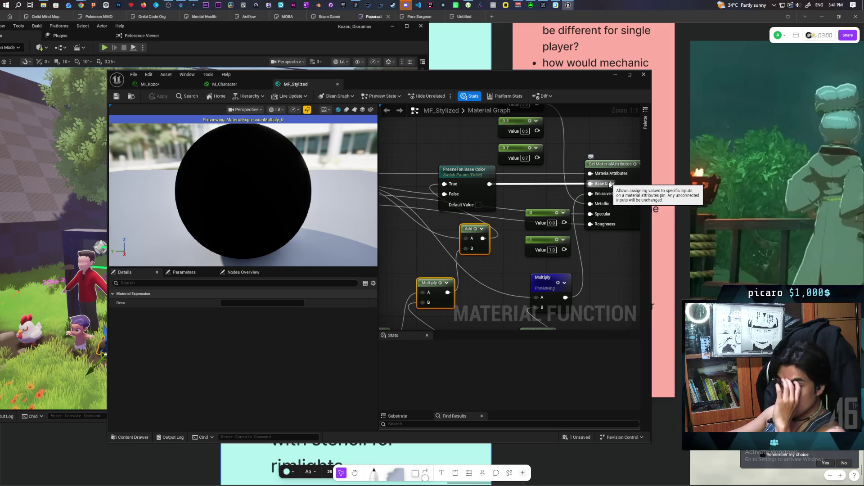
Set the Fresnel on Base Color default to True and apply it to MF_Stylized.
click(478, 205)
click(157, 99)
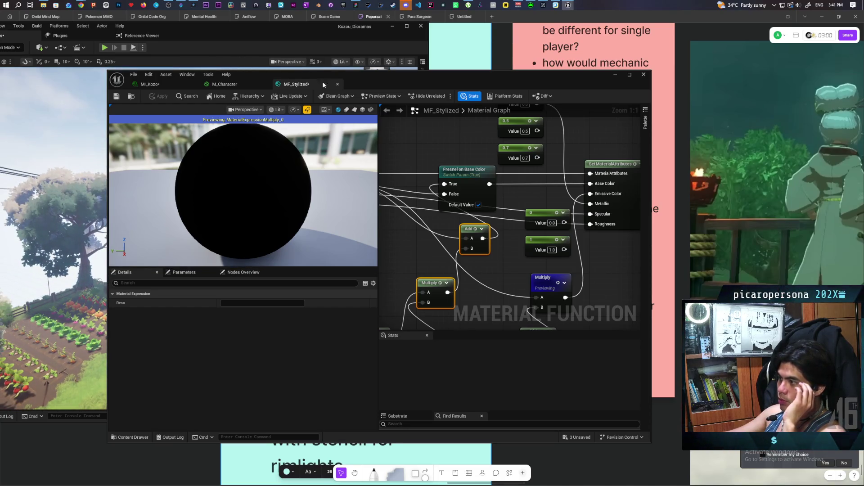
mouse_move(412, 85)
mouse_down()
mouse_move(630, 87)
mouse_move(600, 88)
mouse_up()
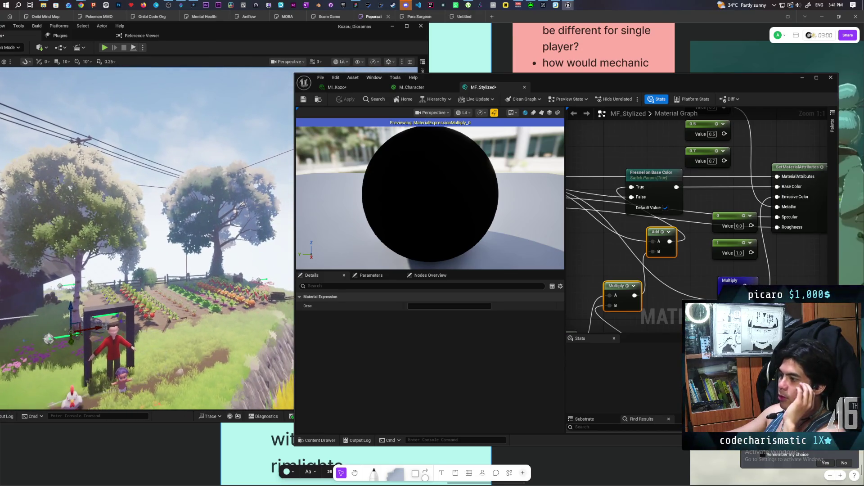
Return the Fresnel on Base Color default to False and apply the change.
click(665, 207)
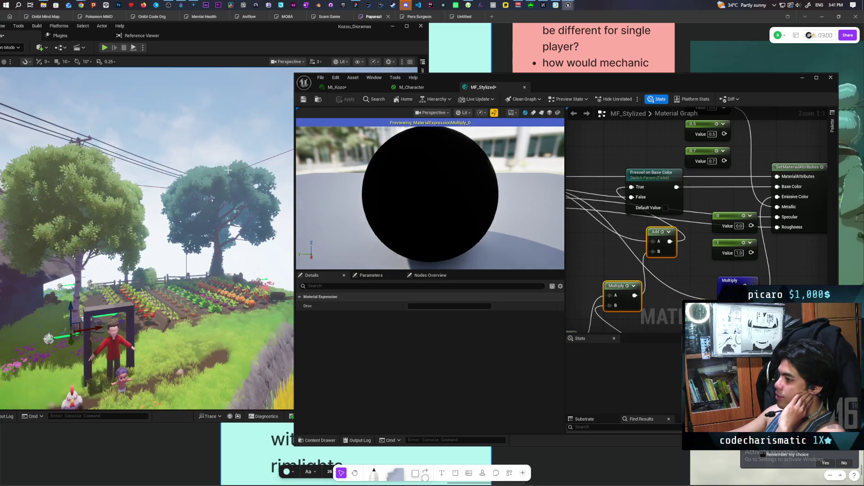
drag(245, 259, 245, 258)
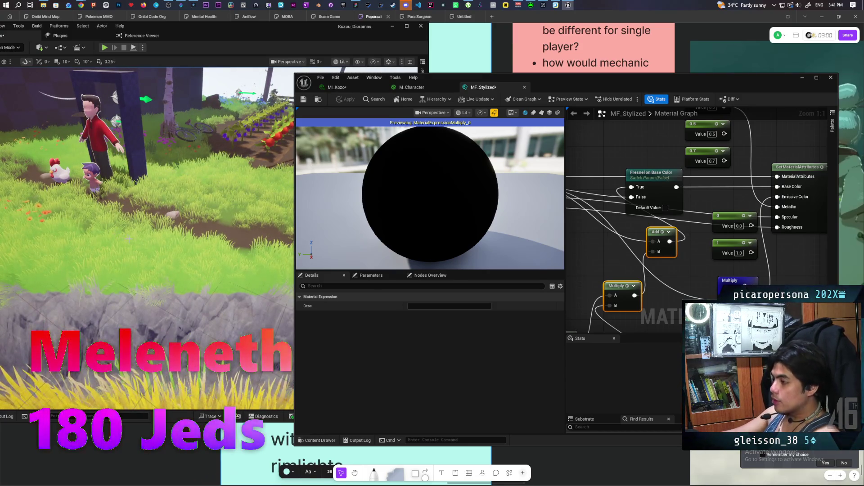
key(ctrl+z)
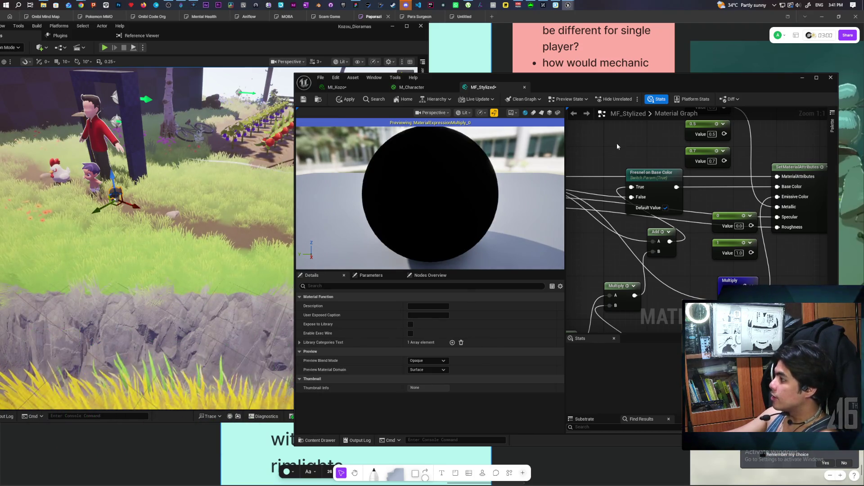
click(665, 208)
click(350, 99)
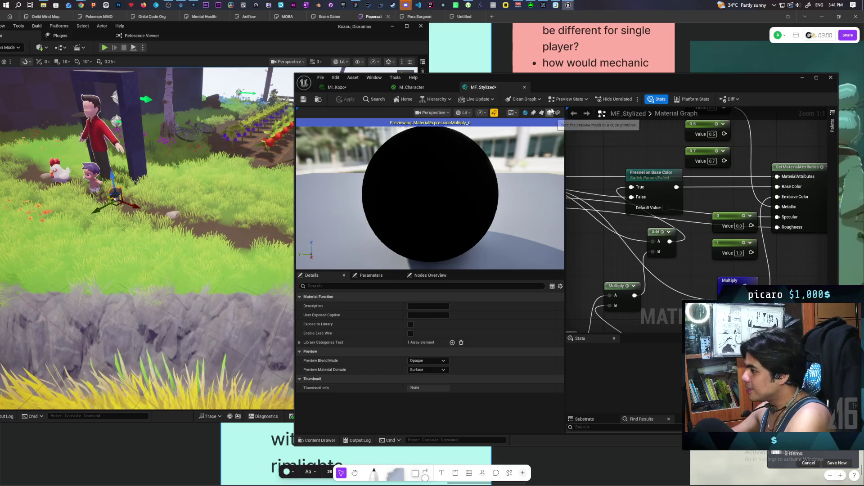
click(304, 99)
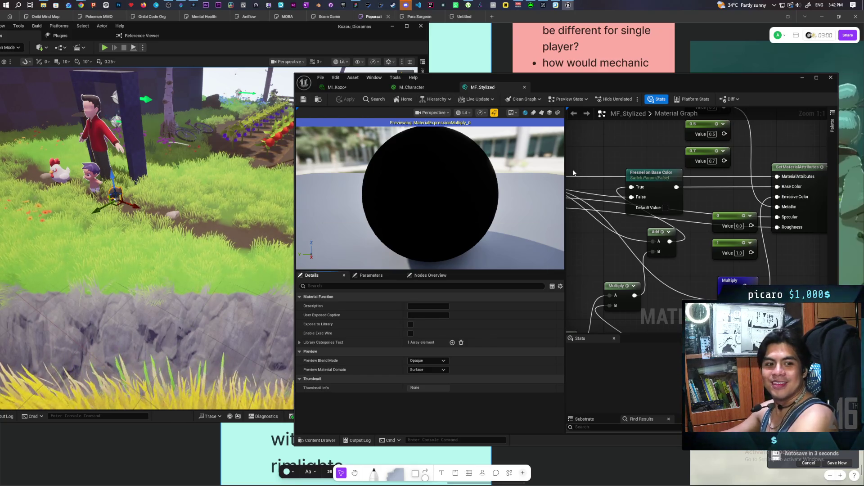
mouse_move(566, 79)
mouse_down()
mouse_move(606, 32)
mouse_move(533, 40)
mouse_up()
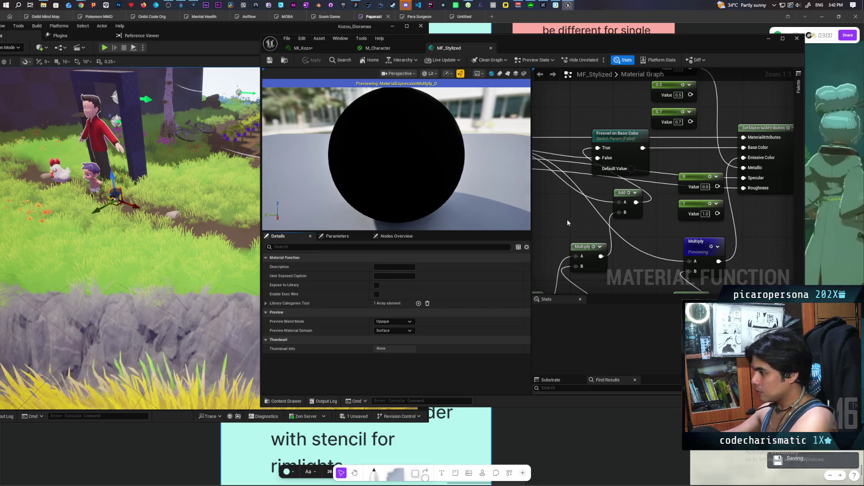
mouse_move(567, 216)
mouse_down()
mouse_move(682, 151)
mouse_move(647, 93)
mouse_move(643, 113)
mouse_move(661, 148)
mouse_up()
scroll(652, 144, down, 1)
drag(564, 128, 701, 218)
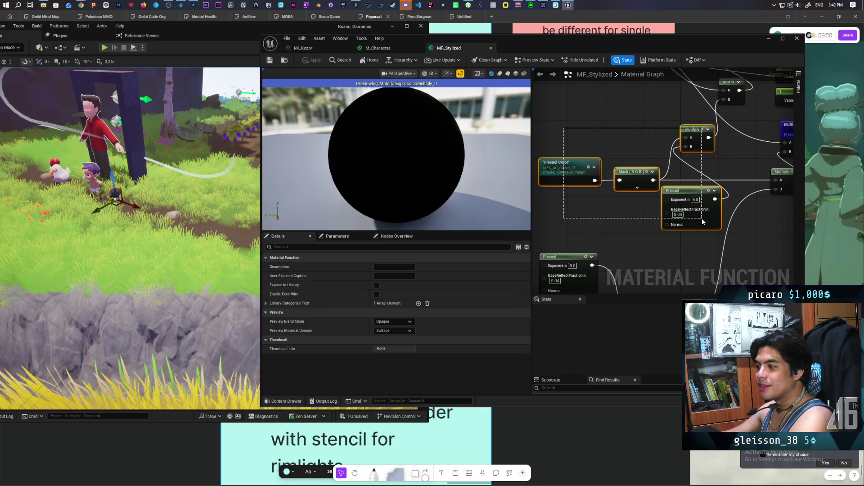
mouse_move(701, 218)
mouse_down()
mouse_move(683, 215)
mouse_move(691, 214)
mouse_move(686, 200)
mouse_move(701, 211)
mouse_up()
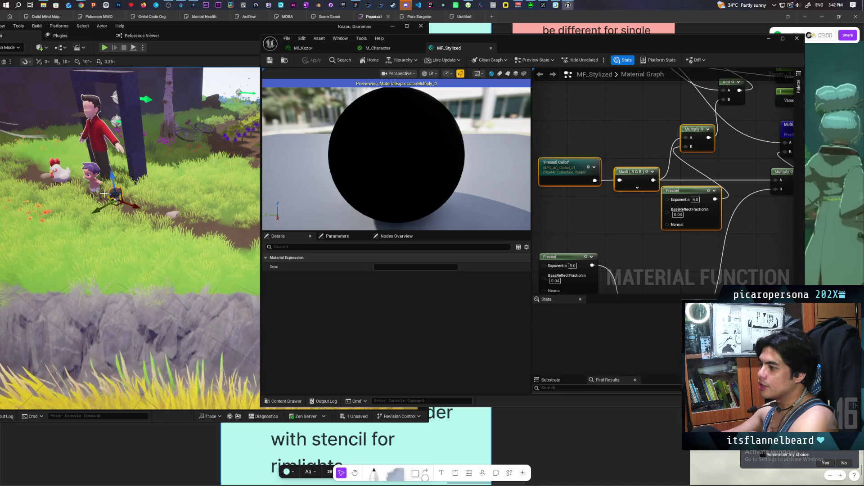
scroll(100, 195, up, 5)
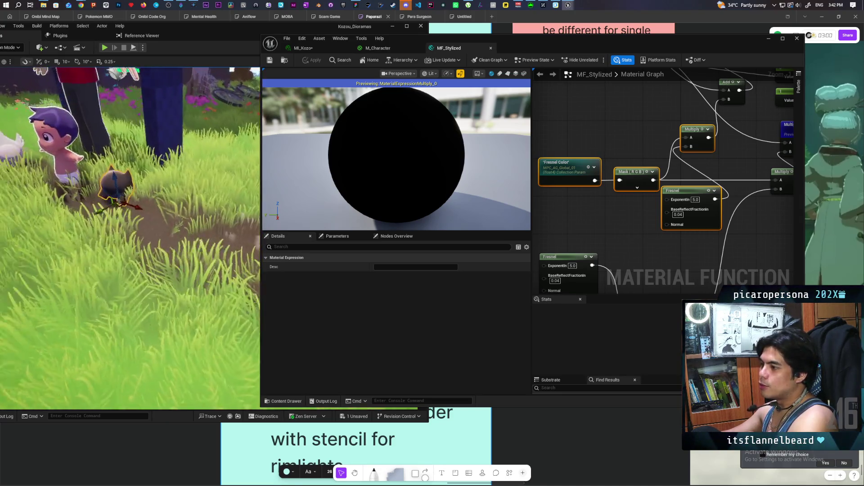
scroll(122, 207, up, 5)
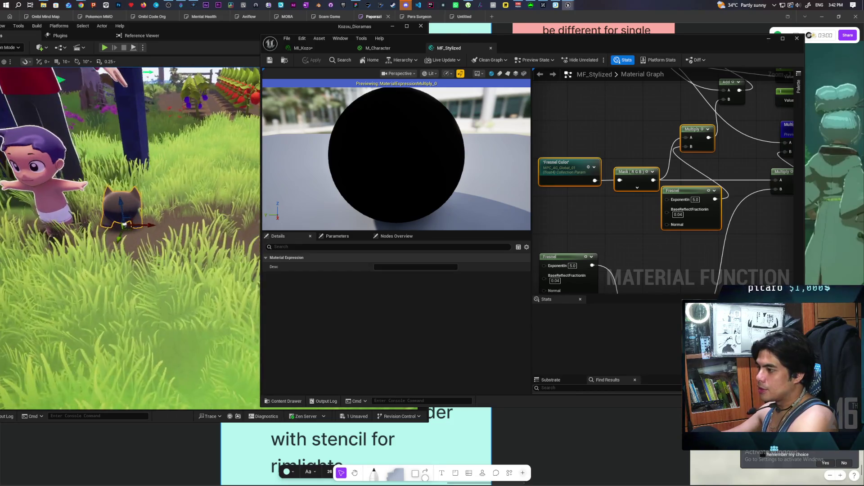
scroll(130, 238, down, 5)
scroll(130, 239, up, 5)
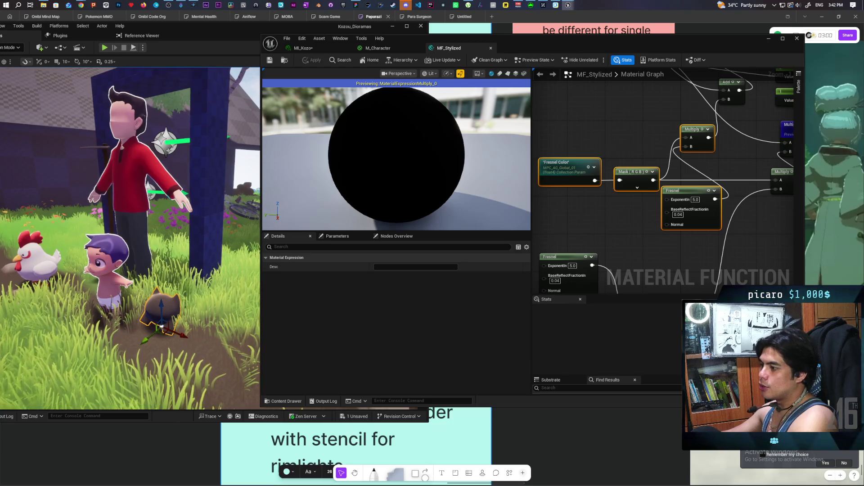
scroll(130, 239, up, 2)
click(615, 224)
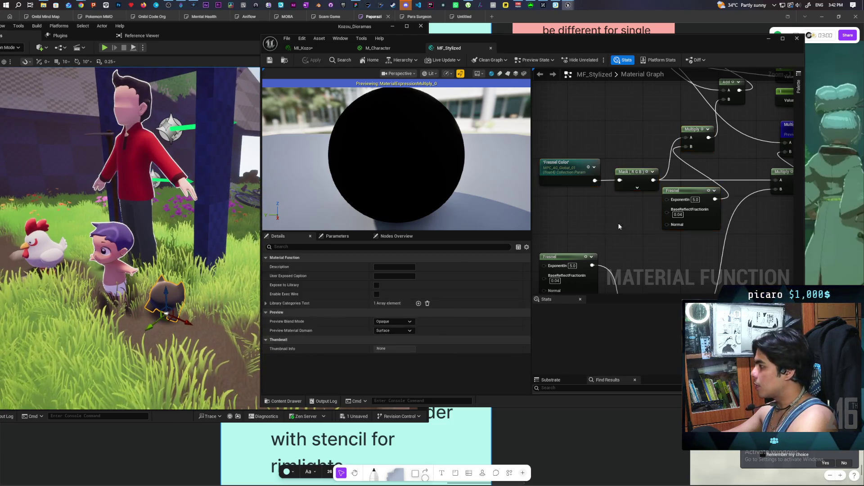
Wrap the Mask, Multiply and Fresnel nodes in a comment titled 'Kozos only'.
drag(631, 121, 694, 211)
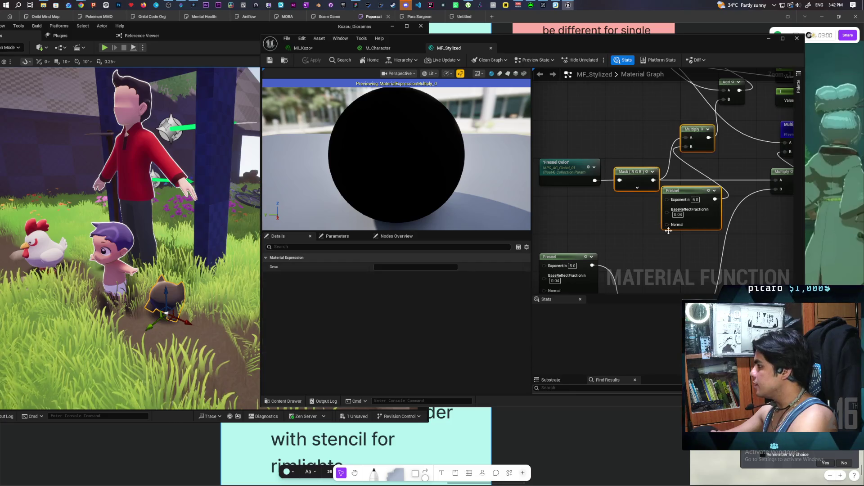
text(c)
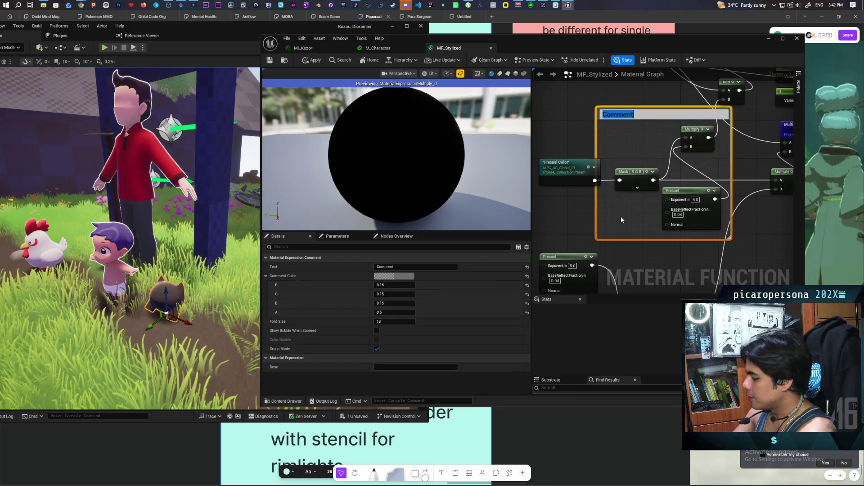
text(Kozo)
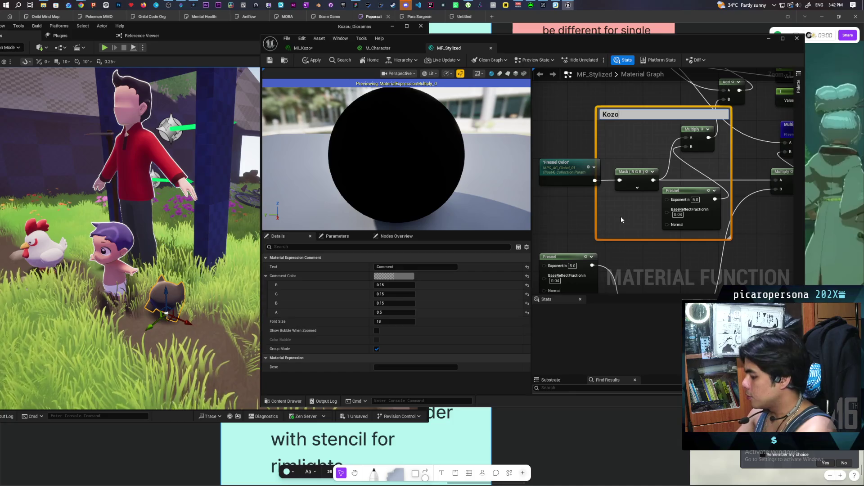
text(s onlyt)
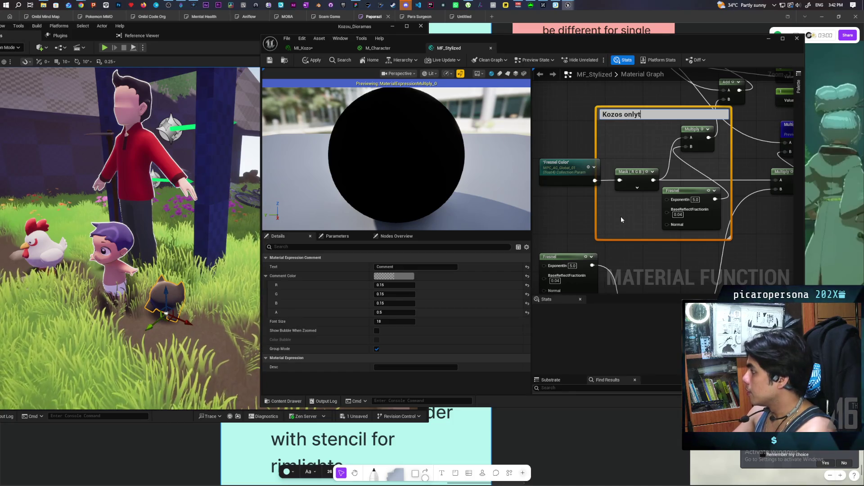
key(BackSpace)
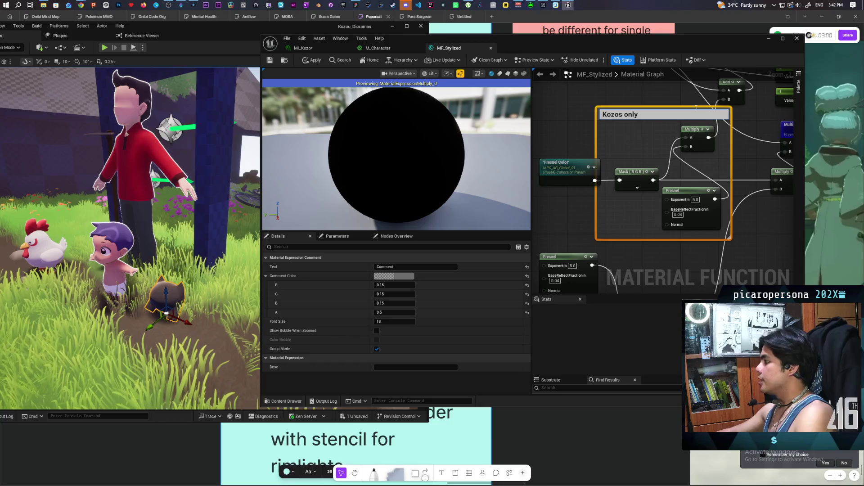
click(563, 127)
scroll(632, 170, down, 1)
scroll(630, 126, down, 1)
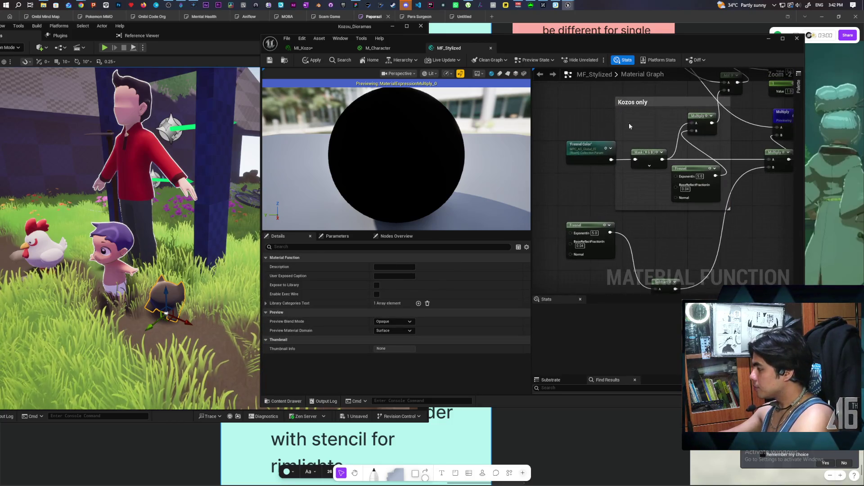
Frame the lower Fresnel nodes and preview the upper and lower Fresnel outputs on the sphere.
scroll(585, 117, up, 1)
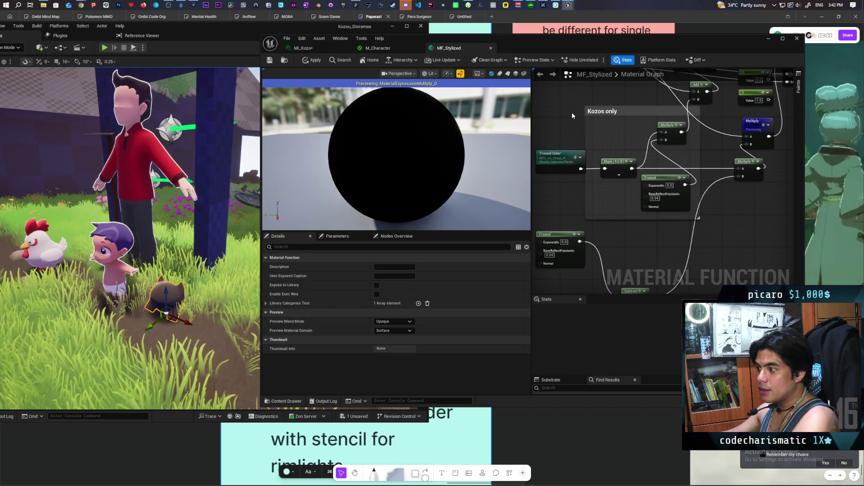
mouse_move(729, 224)
mouse_down()
mouse_move(725, 209)
mouse_move(671, 203)
mouse_move(746, 207)
mouse_up()
mouse_move(641, 235)
mouse_down()
mouse_move(642, 137)
mouse_move(550, 234)
mouse_up()
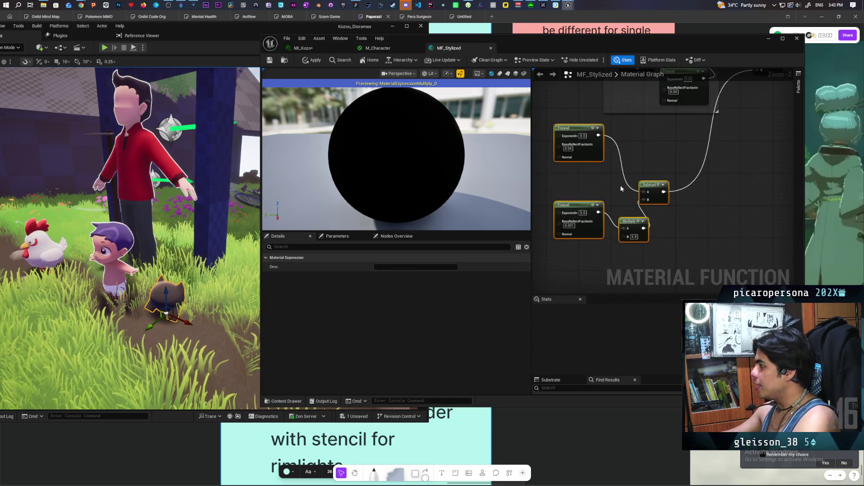
drag(621, 185, 639, 190)
key(space)
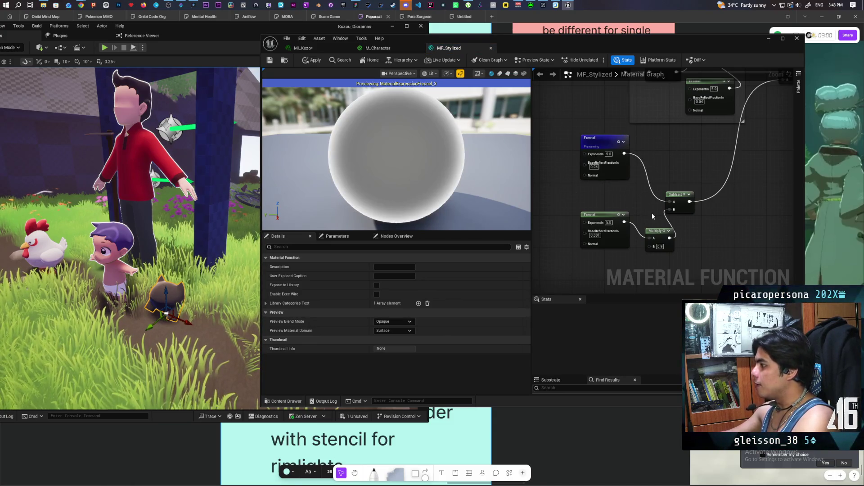
click(594, 204)
key(space)
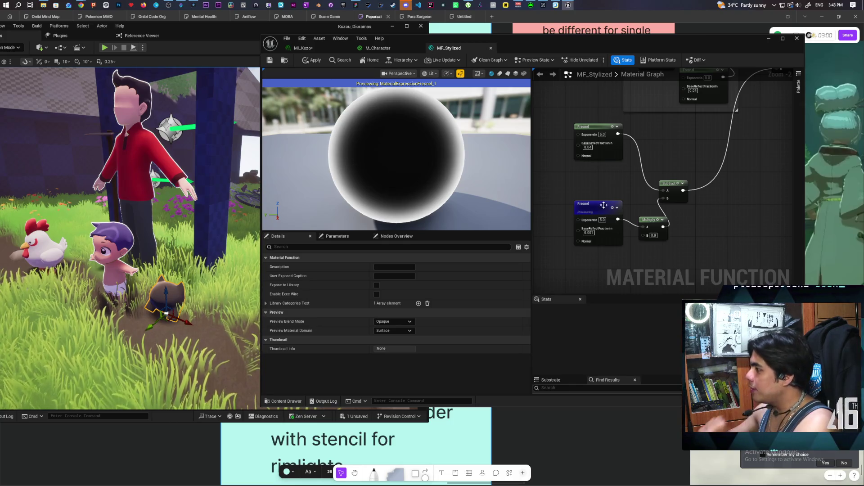
Preview the Multiply node, then finish on the Subtract node's flat grey output.
click(655, 225)
key(space)
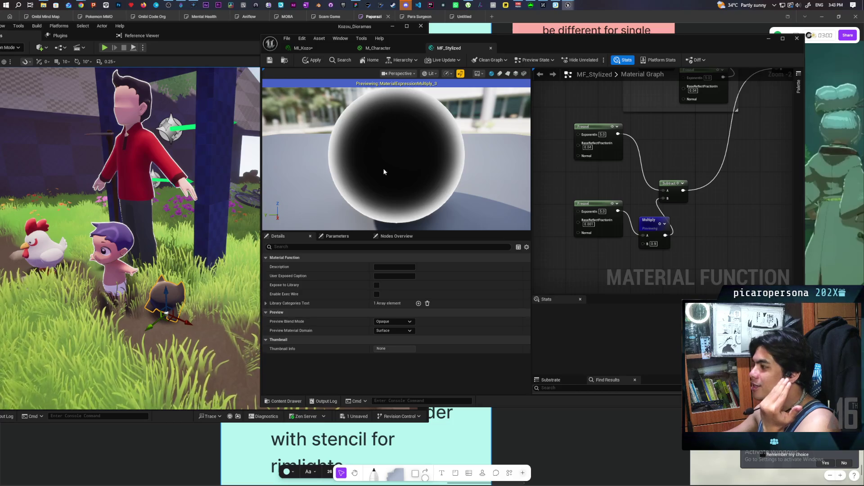
click(678, 195)
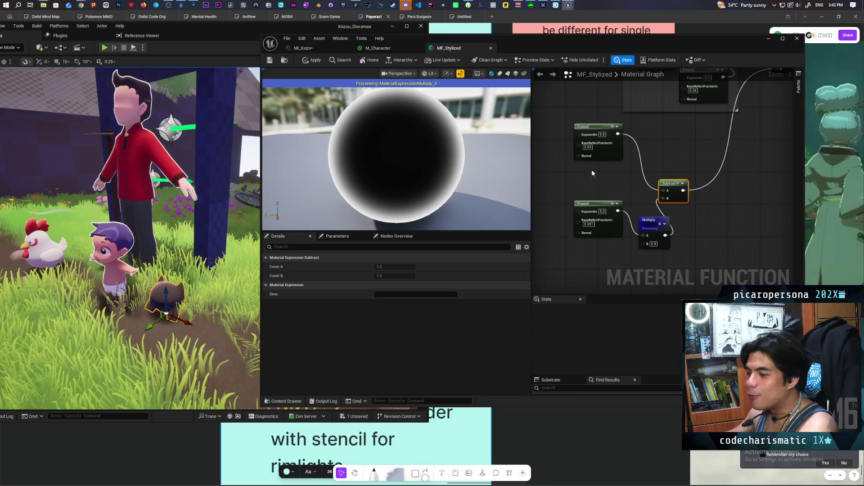
drag(575, 249, 714, 216)
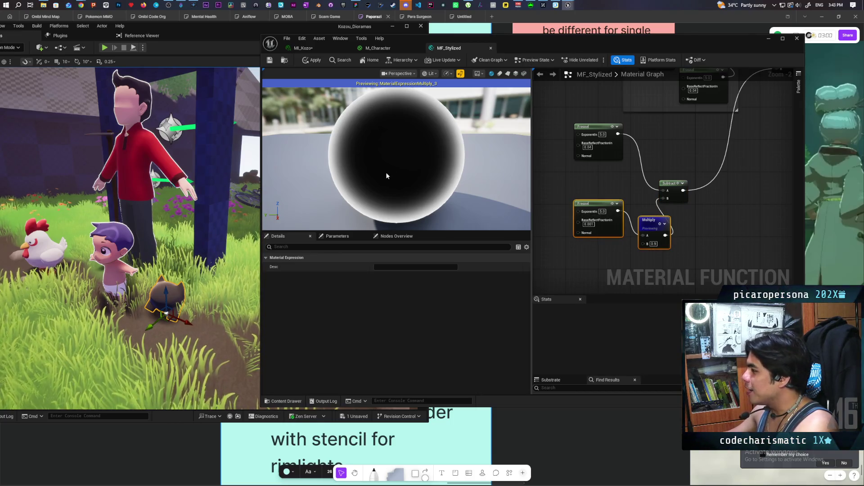
mouse_move(572, 122)
mouse_down()
mouse_move(713, 204)
mouse_move(730, 186)
mouse_up()
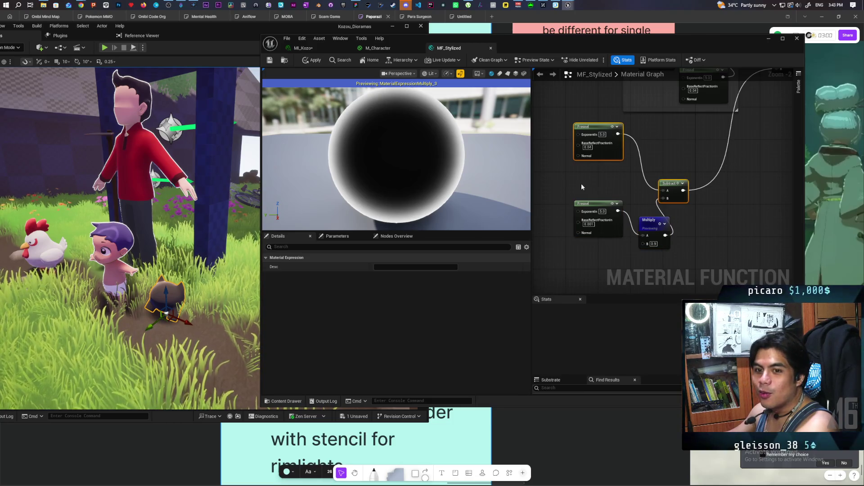
key(space)
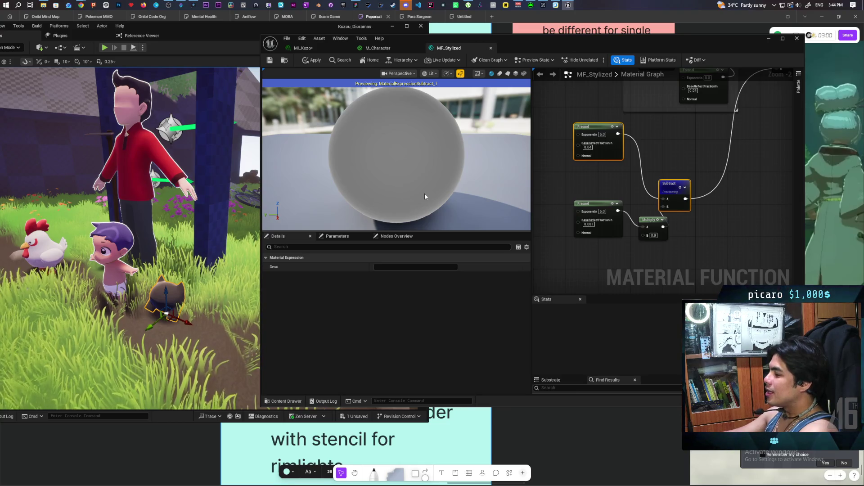
Wire the lower Fresnel into the upper Multiply's B input near the Kozos only group.
mouse_move(630, 148)
mouse_down()
mouse_move(593, 227)
mouse_move(621, 220)
mouse_up()
drag(637, 213, 636, 216)
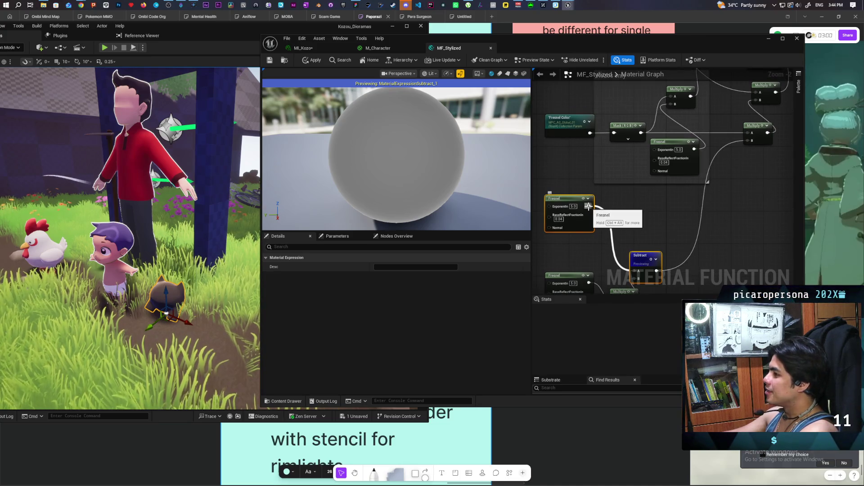
mouse_move(588, 206)
mouse_down()
mouse_move(756, 148)
mouse_move(750, 141)
mouse_up()
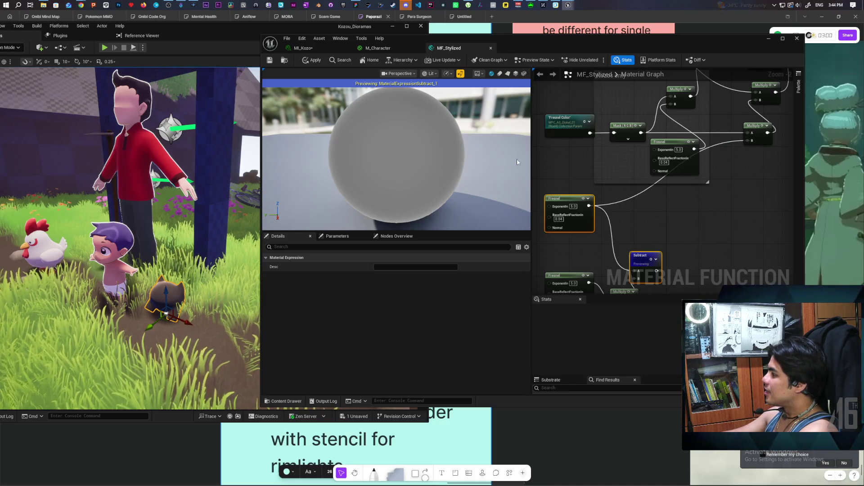
Apply the MF_Stylized changes and look over the characters in the level viewport.
click(311, 60)
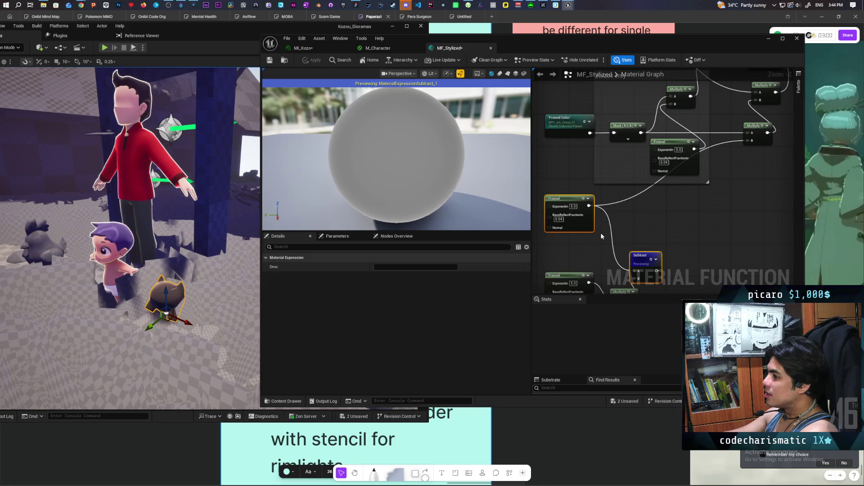
scroll(209, 268, up, 2)
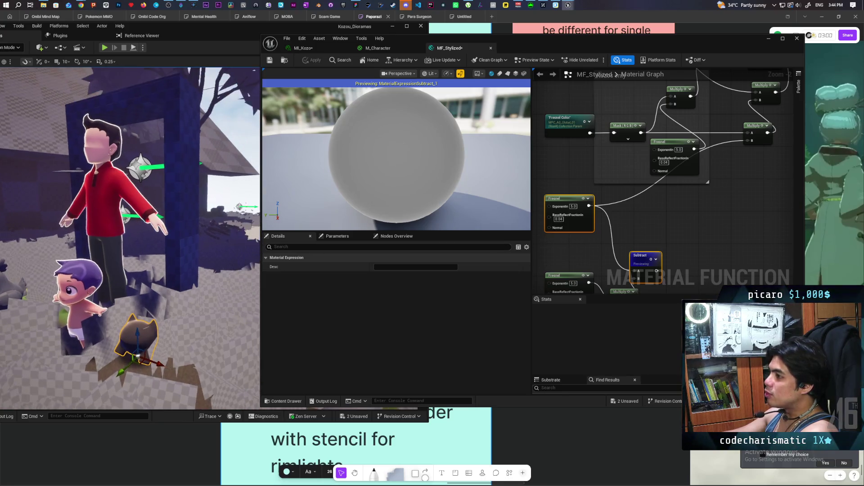
drag(213, 209, 130, 205)
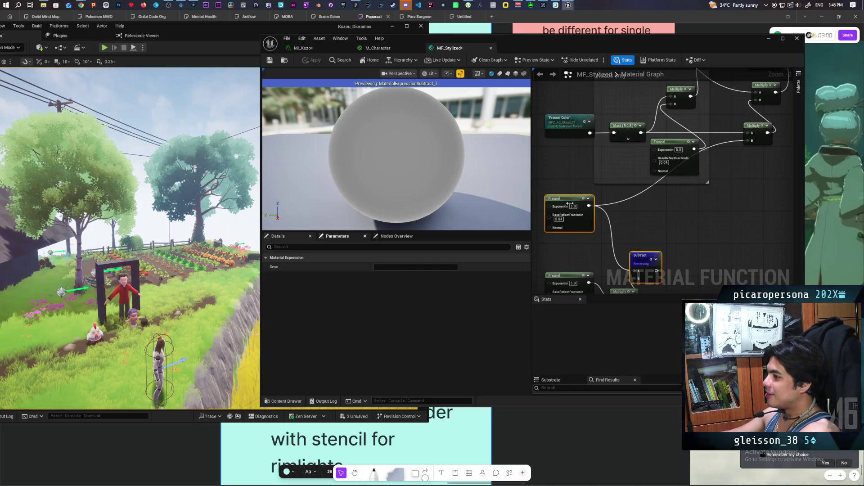
Preview the upper Fresnel node's rim output and inspect the surrounding Kozos only wiring.
drag(681, 243, 671, 225)
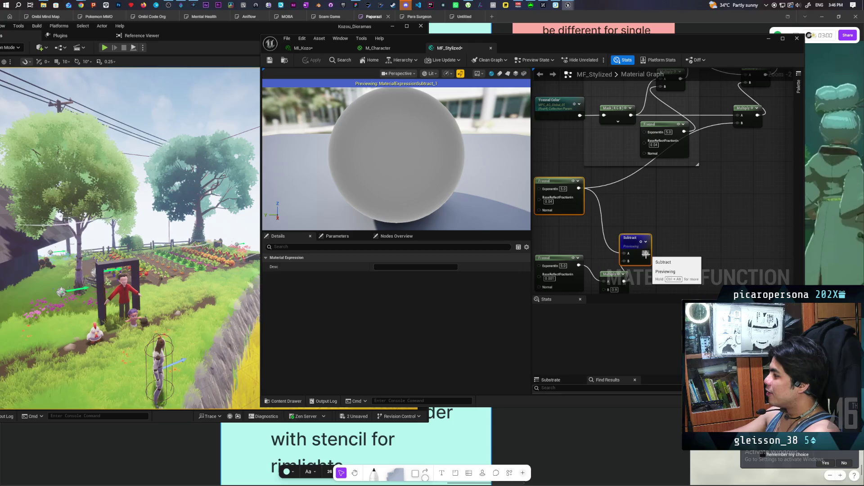
click(573, 182)
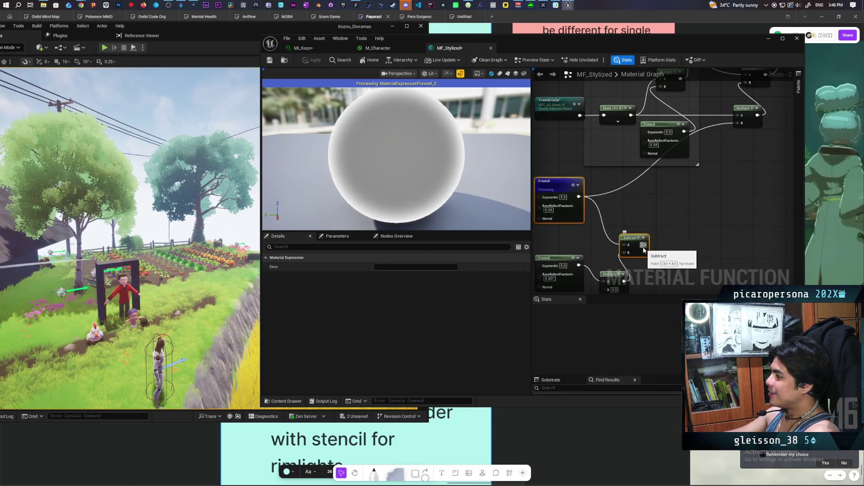
drag(700, 179, 651, 280)
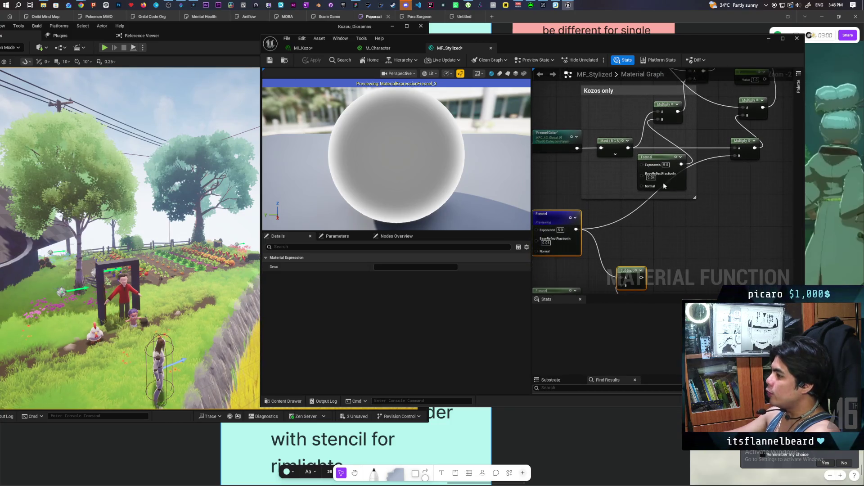
drag(602, 150, 639, 199)
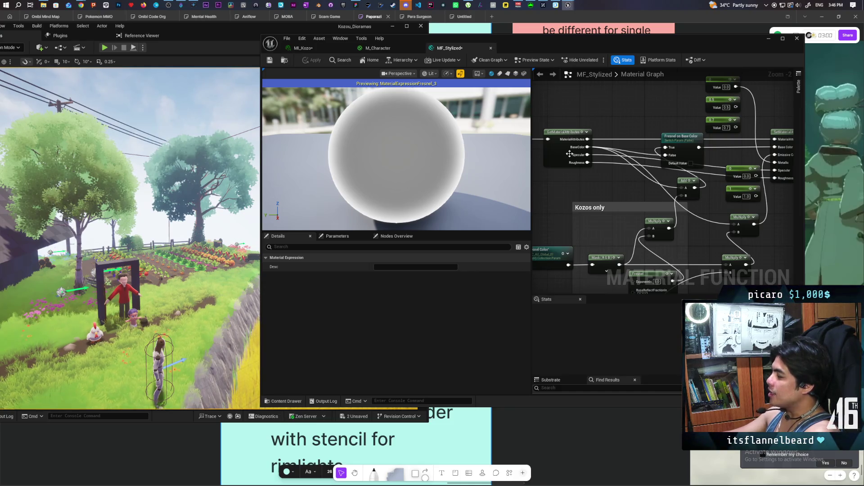
mouse_move(706, 255)
mouse_down()
mouse_move(688, 225)
mouse_move(662, 242)
mouse_move(710, 208)
mouse_move(704, 216)
mouse_up()
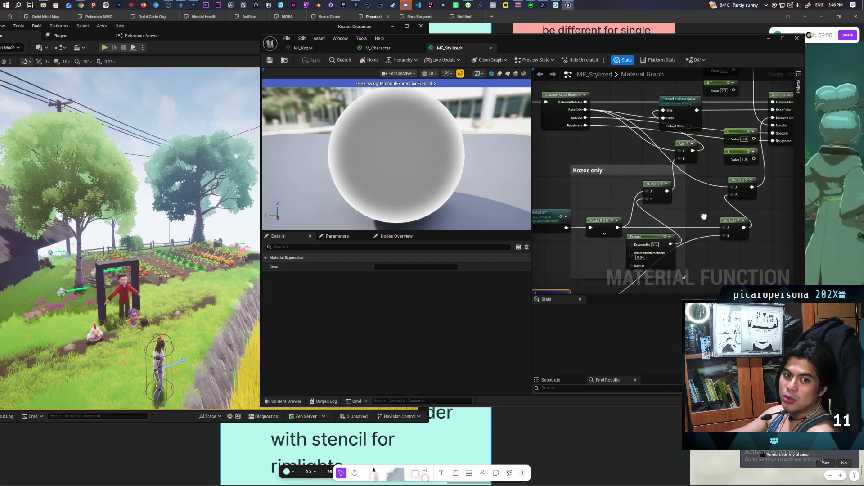
drag(704, 216, 683, 219)
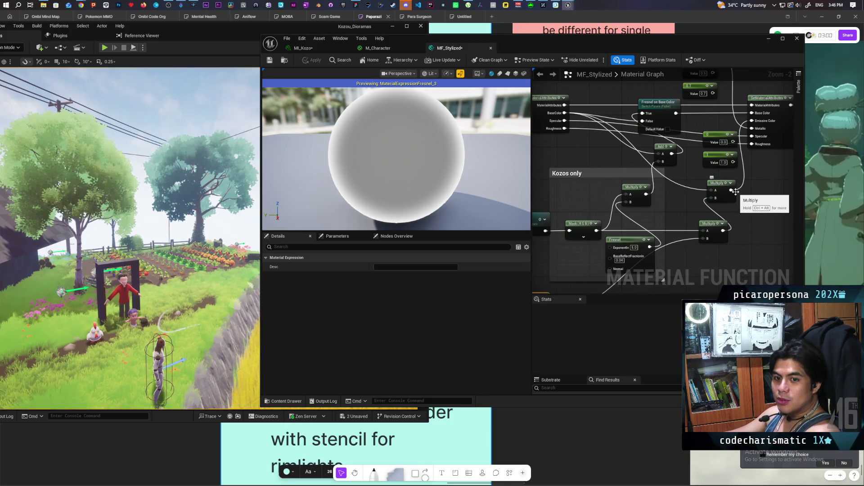
Add a Lerp node and feed it into the Multiply's B input.
mouse_move(734, 220)
mouse_down()
mouse_move(746, 137)
mouse_move(700, 168)
mouse_up()
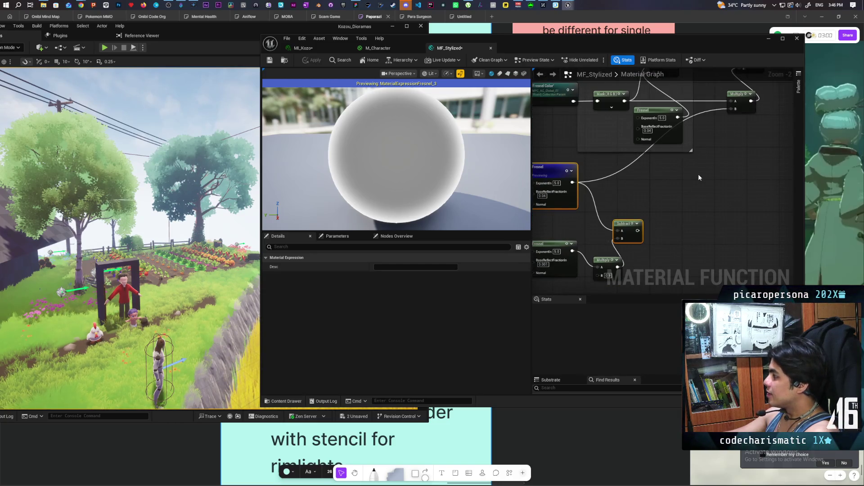
click(698, 178)
drag(730, 109, 725, 191)
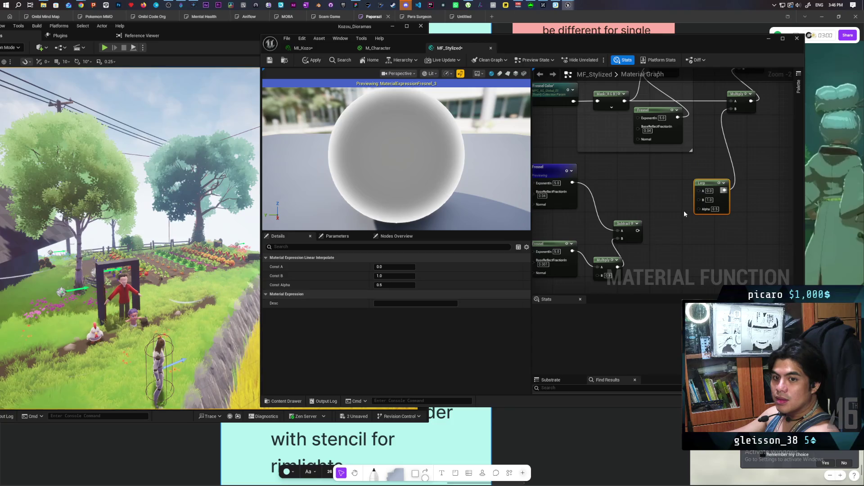
Add a Time node driving a new Sine node, then arrange the Sine and Lerp nodes.
right_click(637, 186)
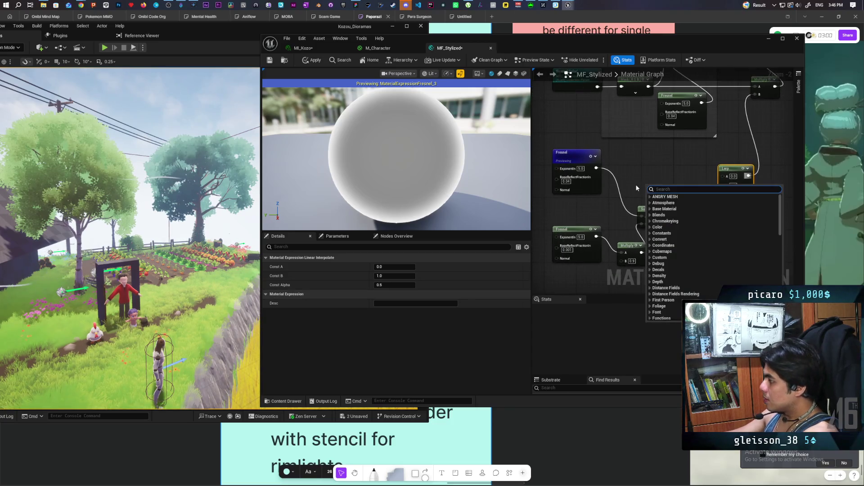
text(time s)
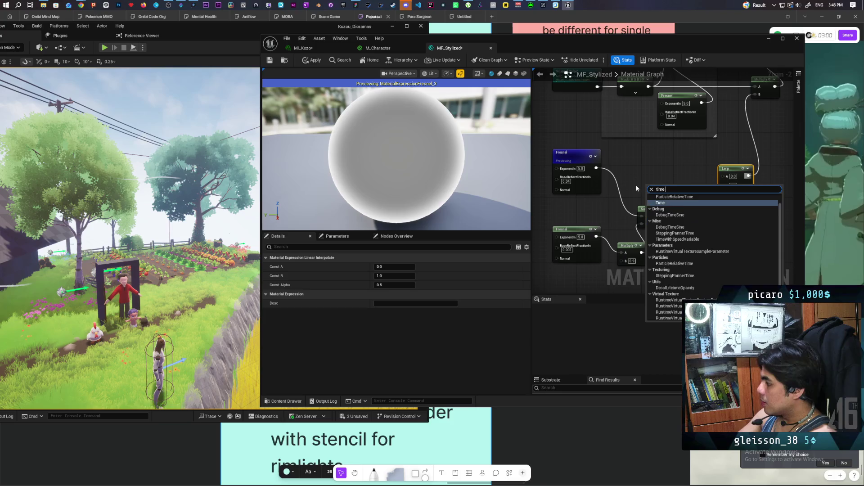
key(BackSpace)
key(BackSpace)
key(Return)
drag(672, 196, 688, 207)
text(sine)
key(Return)
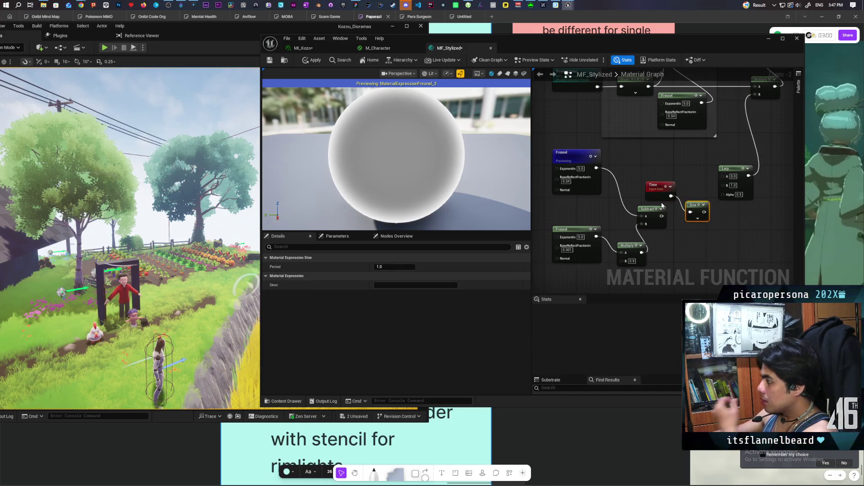
drag(697, 212, 692, 196)
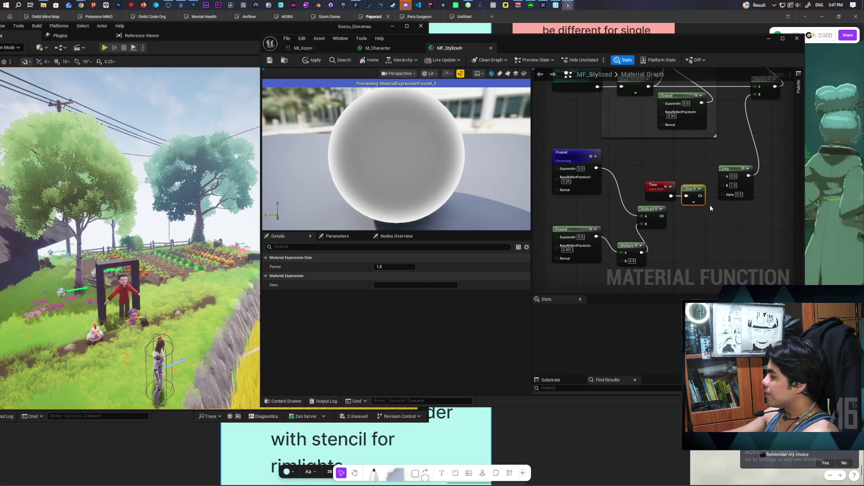
drag(750, 190, 765, 189)
click(711, 220)
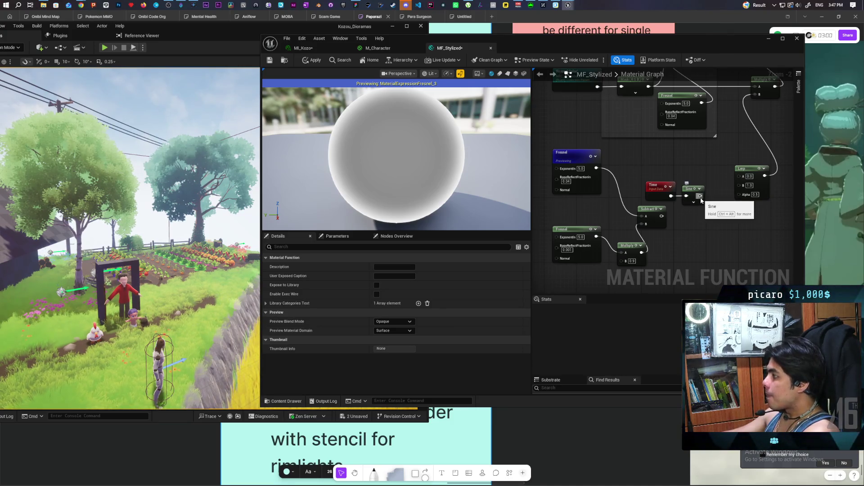
Remap the Sine output through an Add node and a Divide node with B set to 2.
drag(701, 196, 717, 229)
click(692, 231)
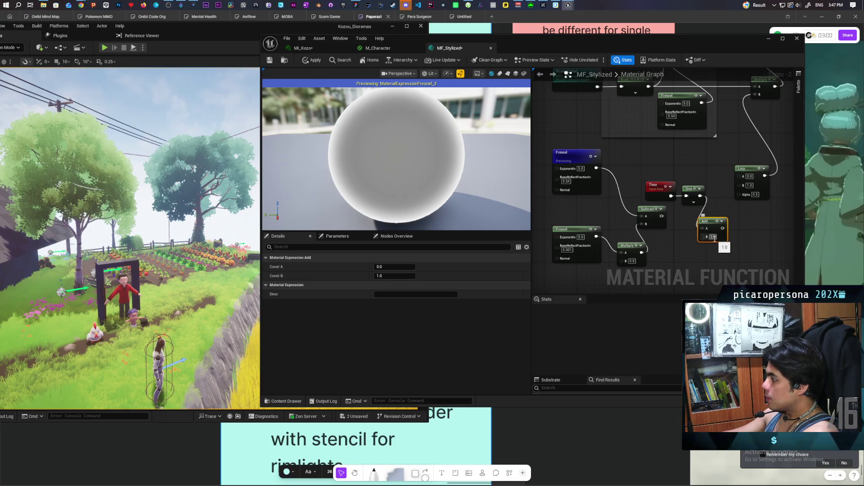
drag(722, 229, 733, 232)
click(743, 239)
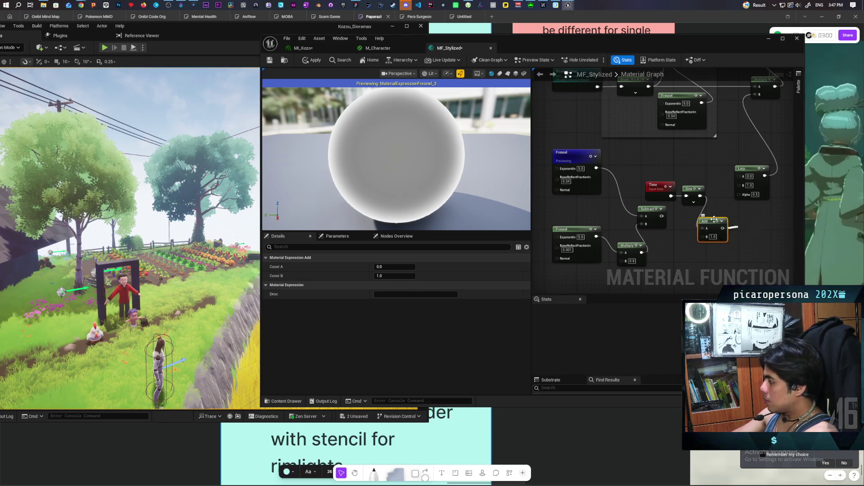
Wire Divide to Lerp Alpha, Subtract to B and Fresnel to A, then apply.
drag(760, 237, 744, 199)
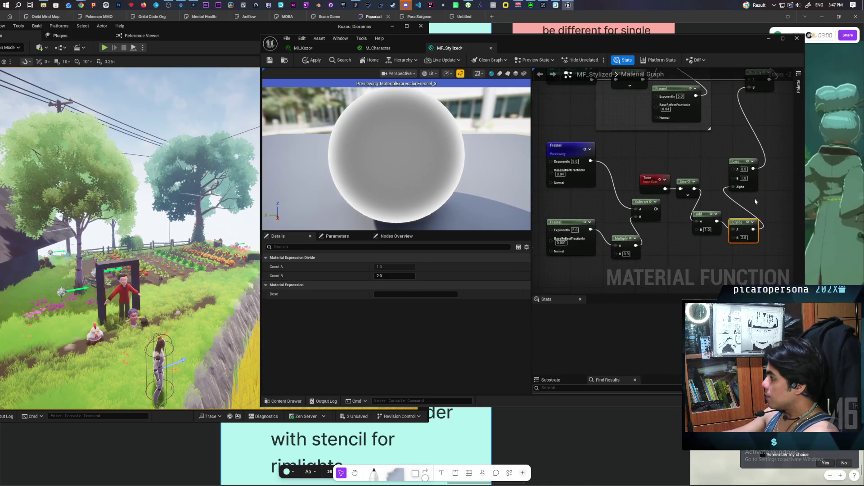
drag(657, 210, 735, 178)
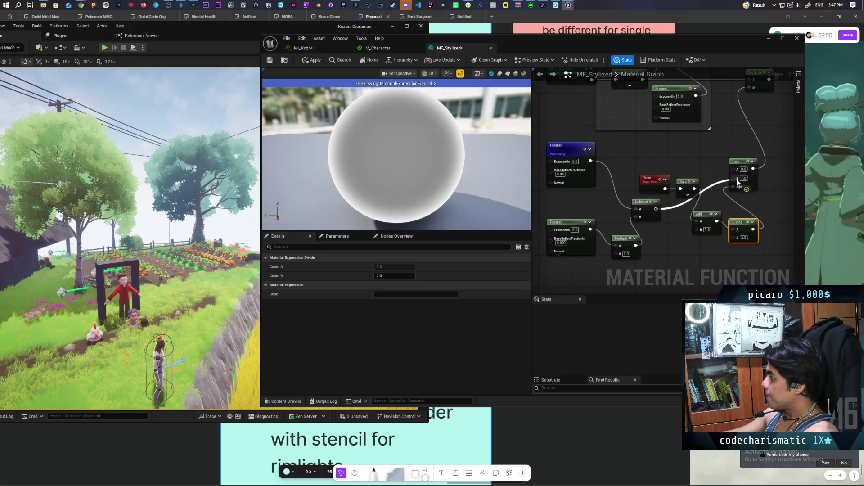
drag(589, 161, 737, 169)
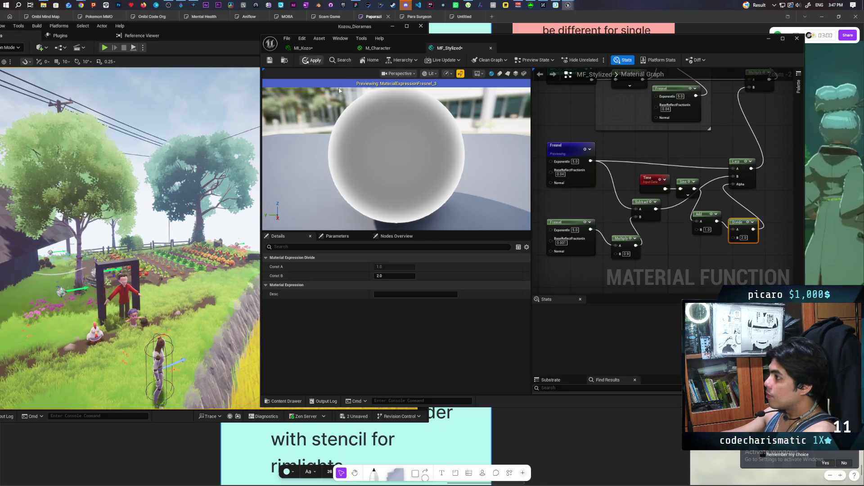
click(312, 60)
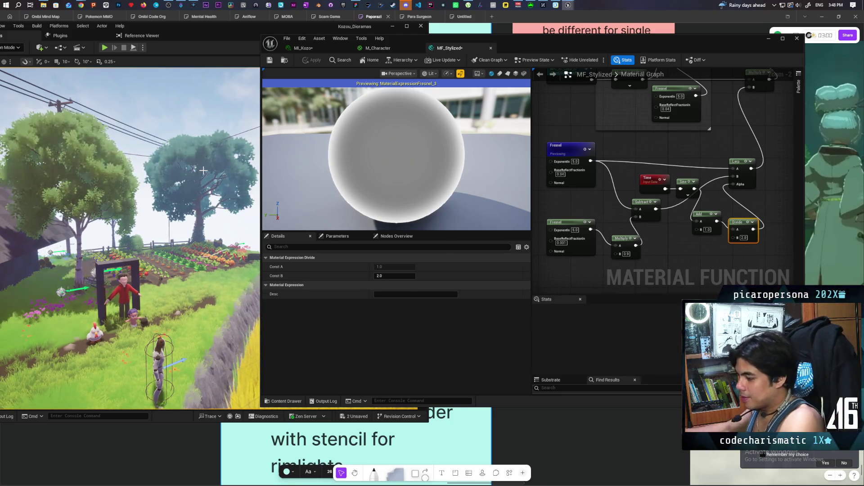
scroll(103, 307, up, 2)
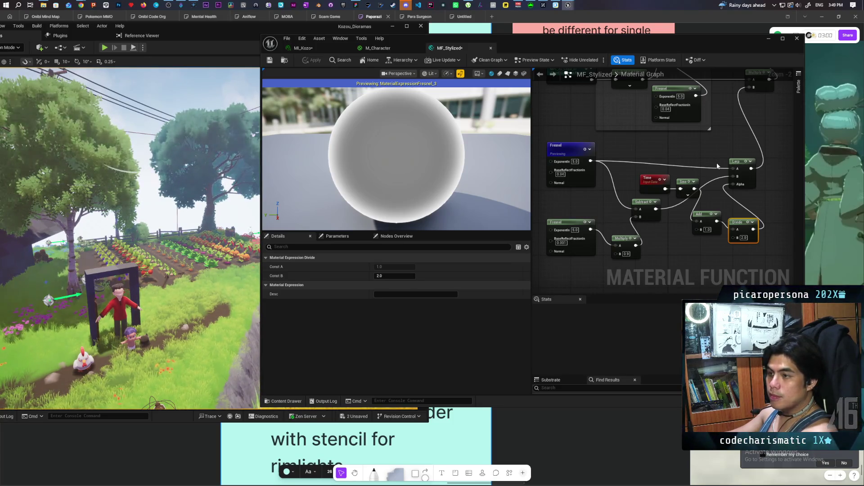
mouse_move(717, 163)
mouse_down()
mouse_move(691, 184)
mouse_move(682, 213)
mouse_move(692, 193)
mouse_move(677, 189)
mouse_move(679, 201)
mouse_move(671, 198)
mouse_up()
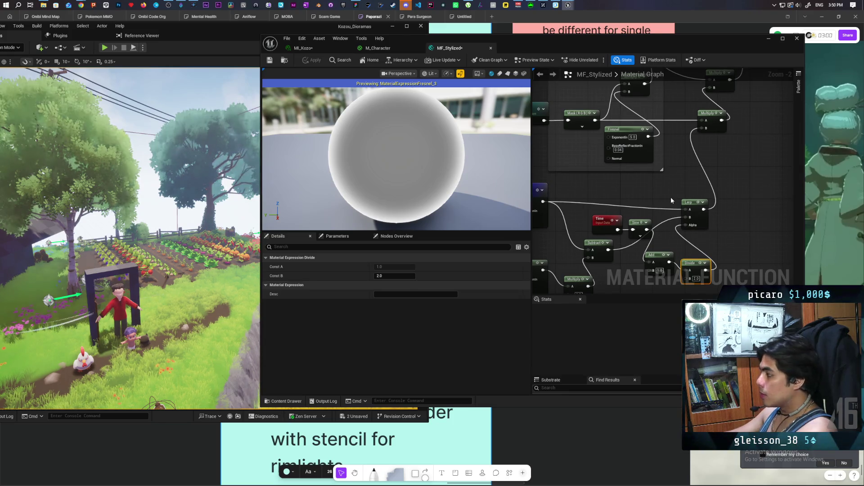
Break the wire into the Lerp A pin and apply the MF_Stylized changes.
click(671, 198)
alt+click(662, 208)
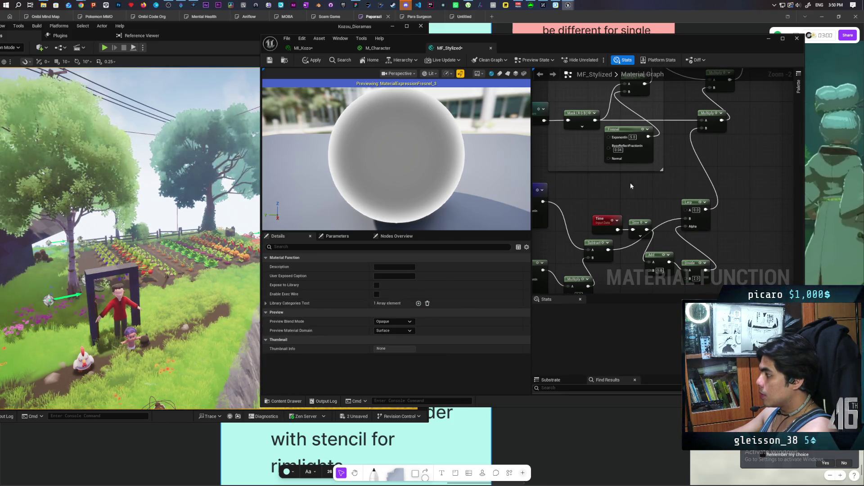
click(312, 60)
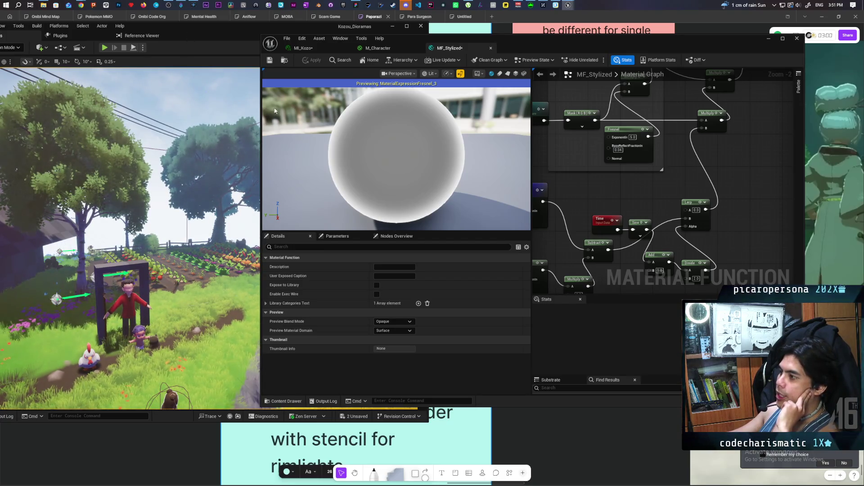
mouse_move(531, 45)
mouse_down()
mouse_move(662, 83)
mouse_move(663, 187)
mouse_up()
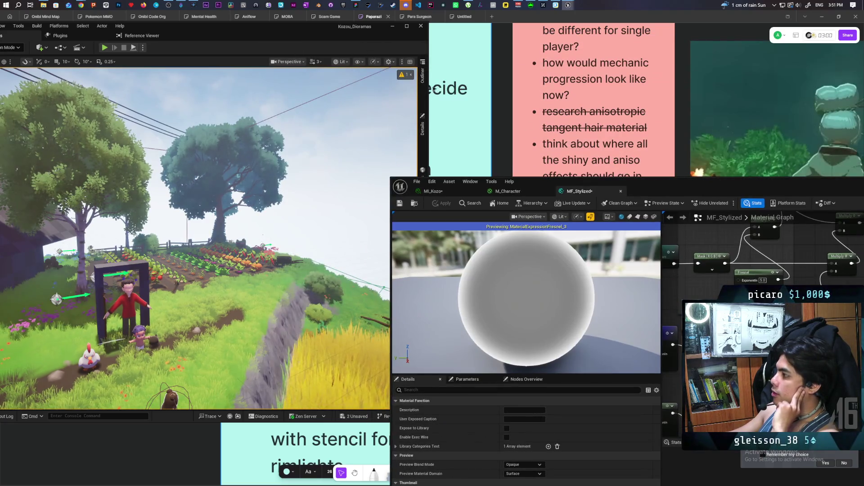
Select BP_Daynight in the Outliner and switch its lighting to Nighttime.
click(423, 76)
click(340, 94)
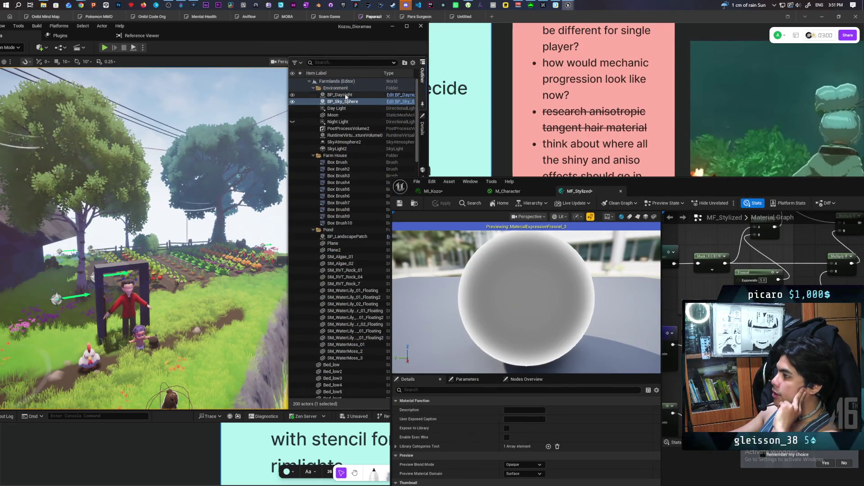
click(423, 129)
click(345, 231)
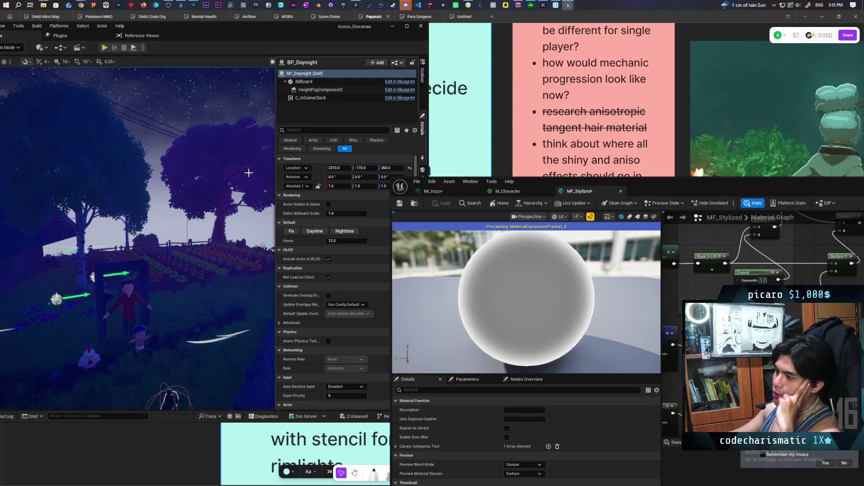
Move the material editor back over the level and pan to the two Fresnel nodes.
drag(692, 186, 600, 101)
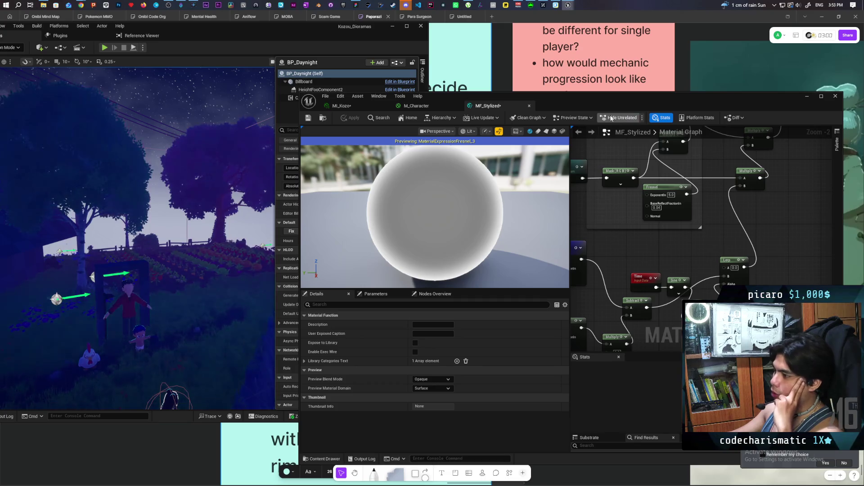
drag(640, 256, 703, 217)
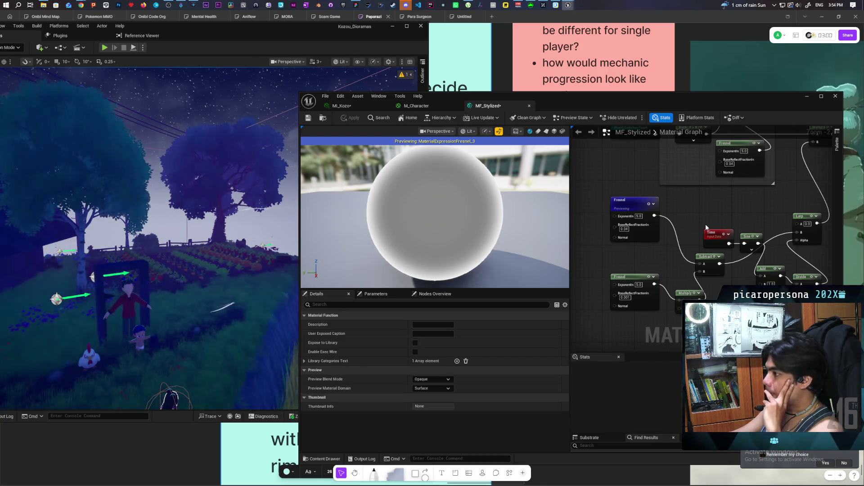
Wire the Subtract output into Multiply's B input, replacing its old connection.
mouse_move(677, 242)
mouse_down()
mouse_move(653, 239)
mouse_move(642, 241)
mouse_move(649, 250)
mouse_move(633, 251)
mouse_move(648, 247)
mouse_up()
mouse_move(665, 285)
mouse_down()
mouse_move(703, 221)
mouse_move(761, 164)
mouse_up()
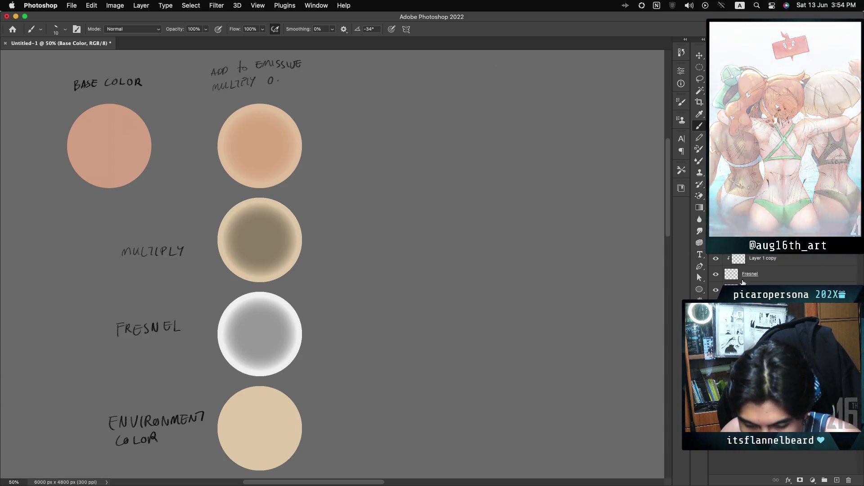
click(725, 278)
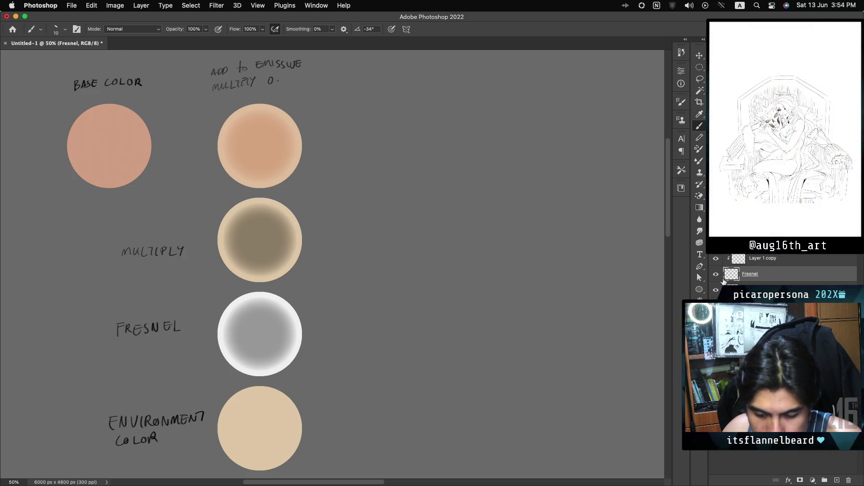
click(716, 276)
click(716, 275)
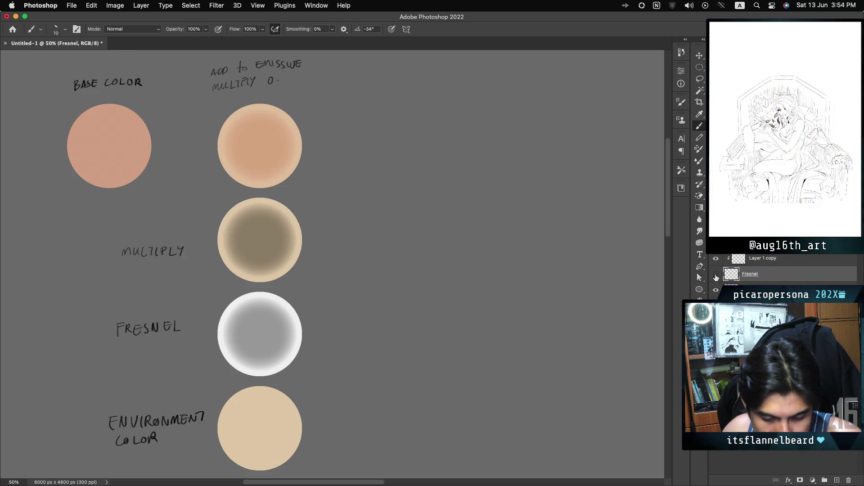
click(716, 276)
click(716, 276)
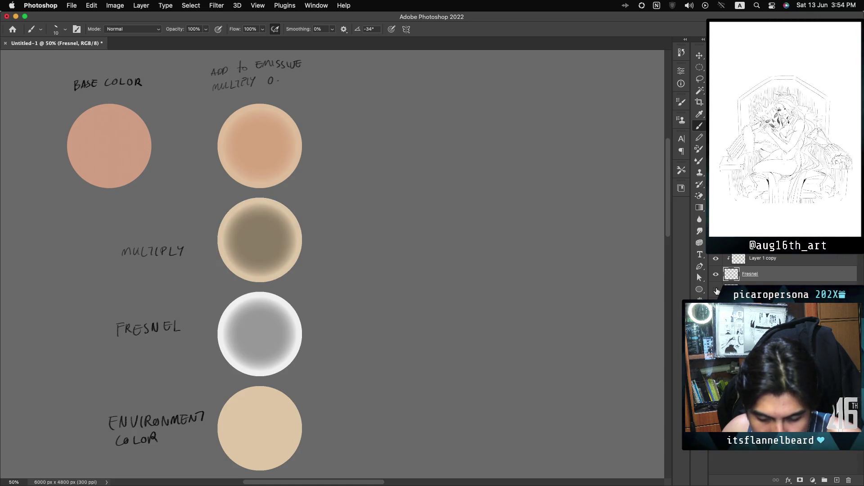
click(717, 291)
click(717, 292)
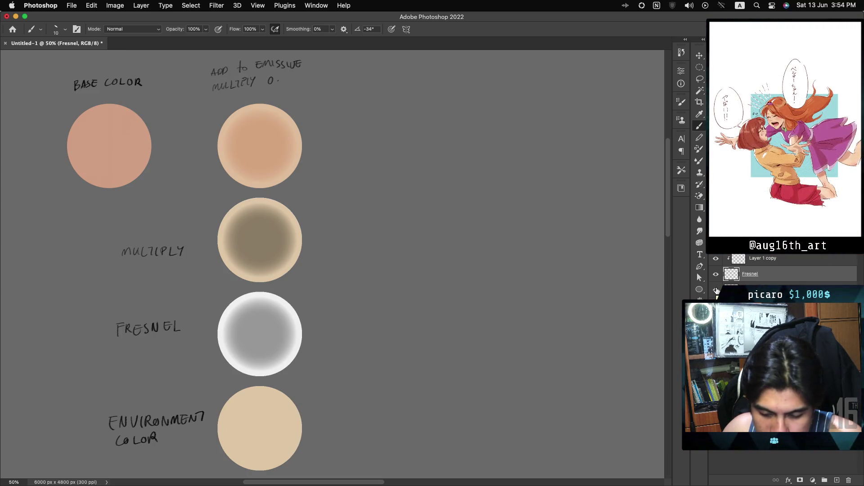
click(717, 291)
click(717, 291)
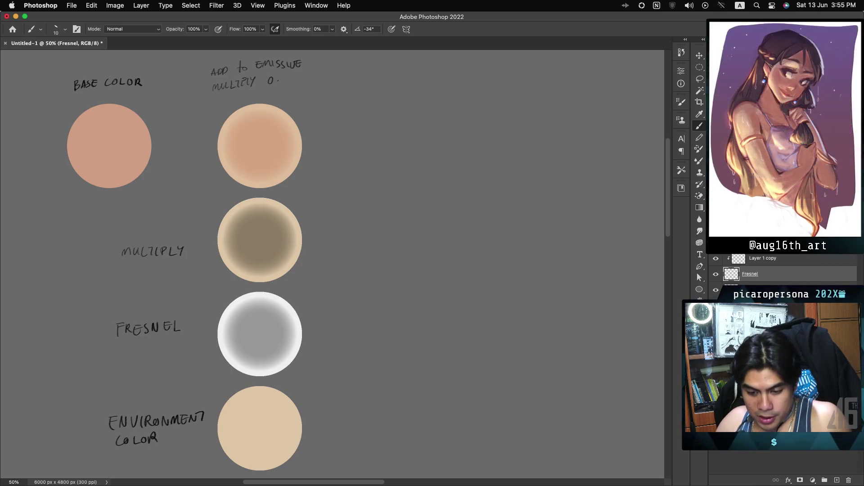
Sample grey a8a8a8 from the Fresnel circle as the foreground colour.
super+click(731, 290)
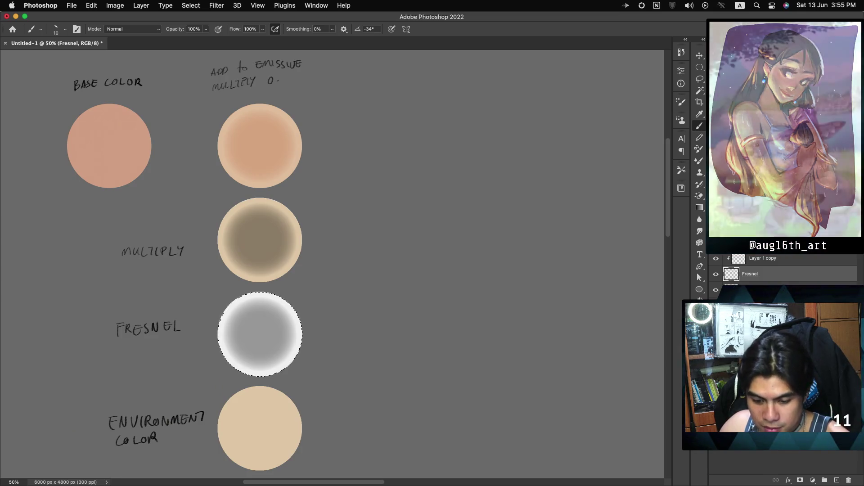
click(700, 343)
click(264, 337)
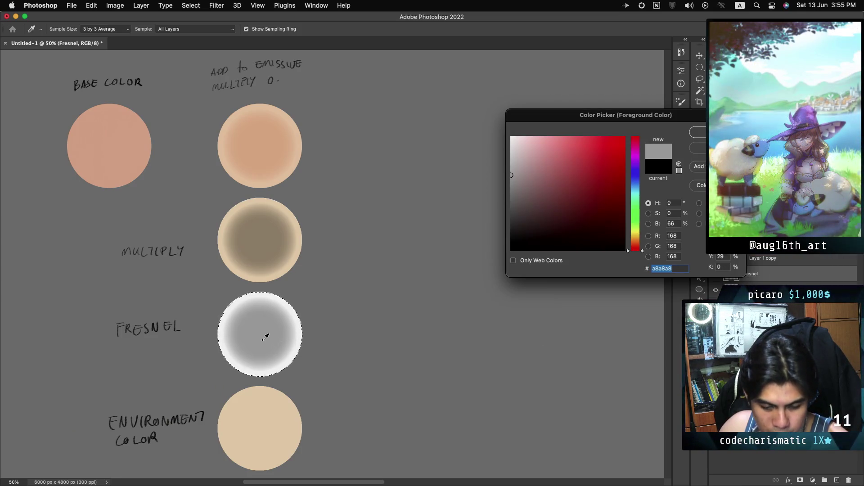
click(701, 134)
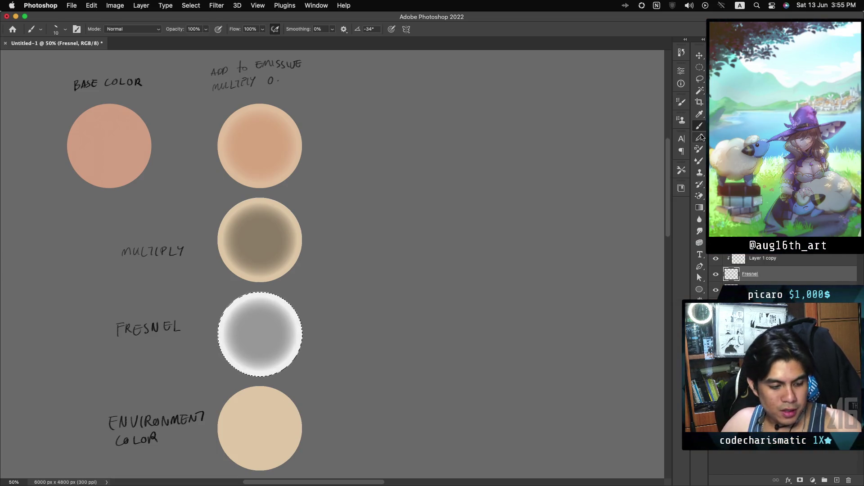
Fill the circle selection on the Fresnel copy layer with flat grey and open its layer styles.
key(alt+BackSpace)
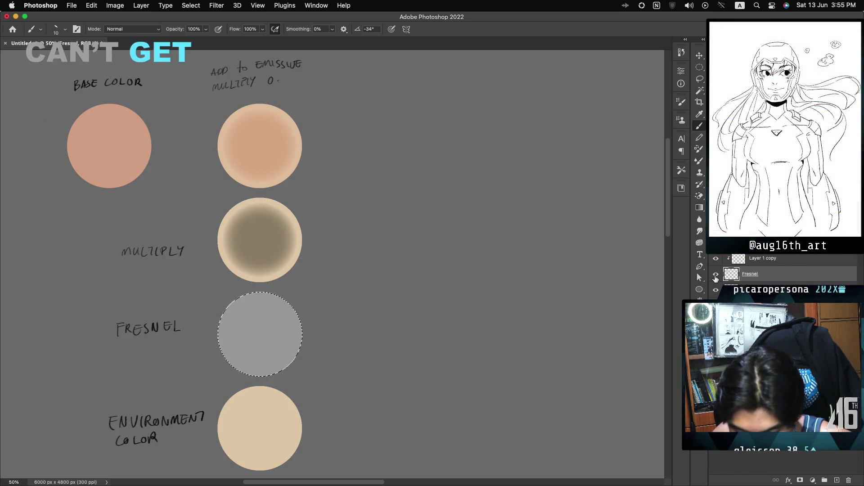
click(716, 275)
click(716, 276)
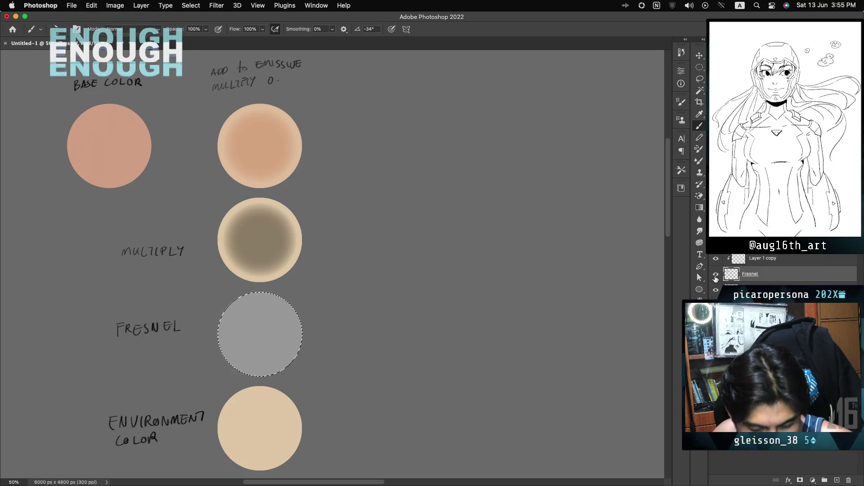
key(alt+bracketleft)
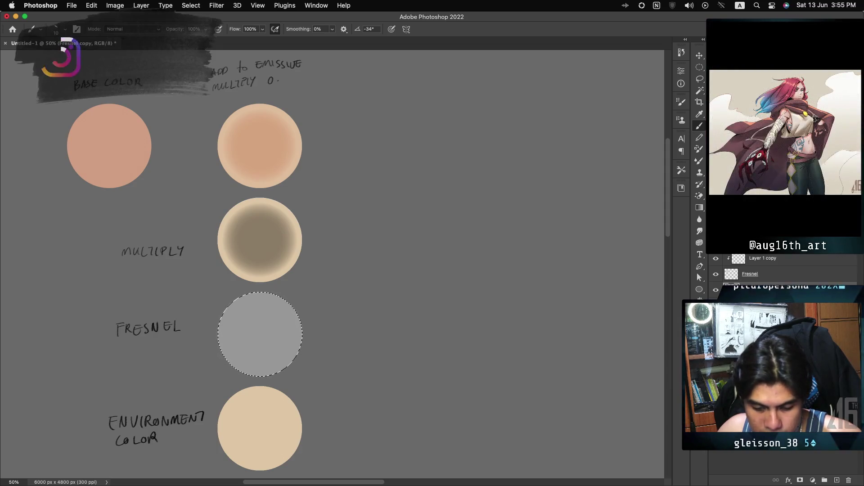
click(716, 275)
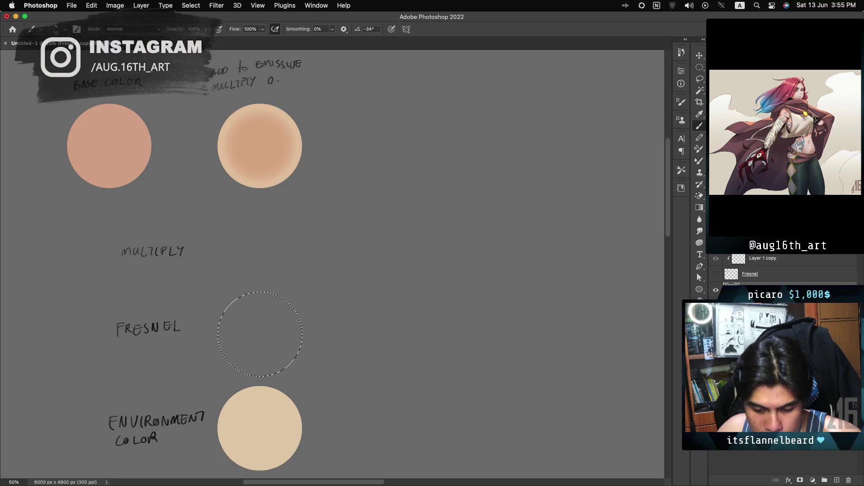
key(alt+BackSpace)
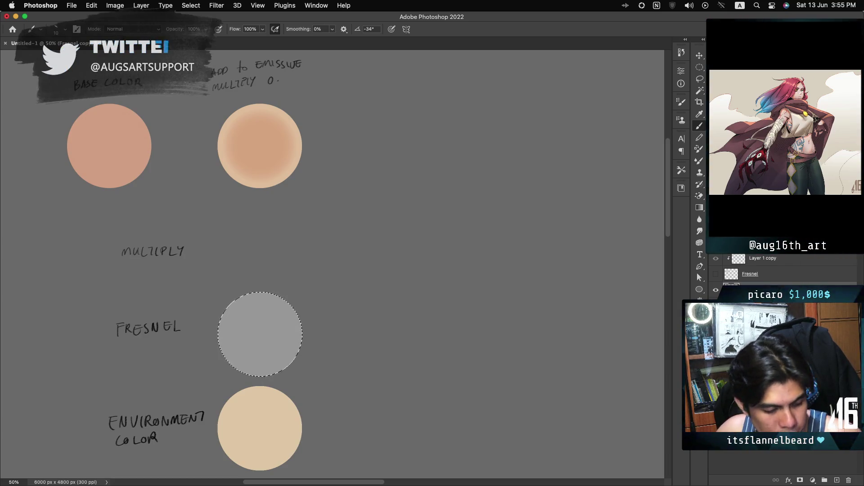
double_click(793, 290)
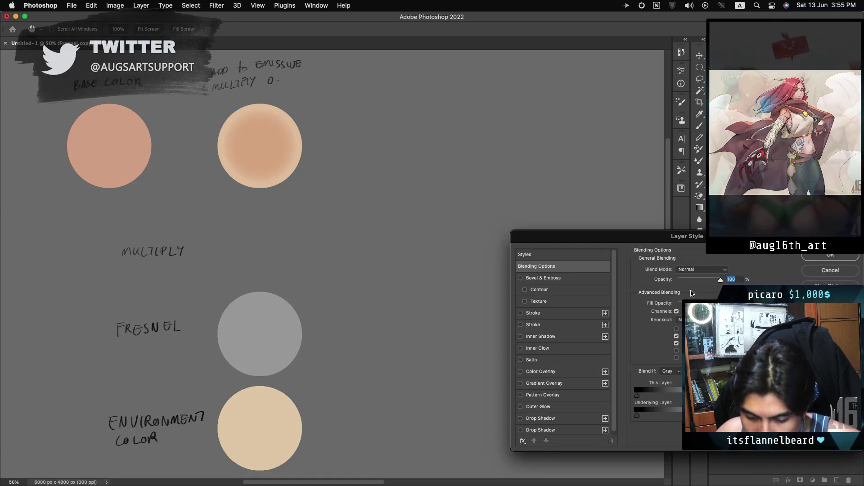
Add a white Screen-mode Inner Glow and tune Choke and Size into a thin rim.
click(533, 349)
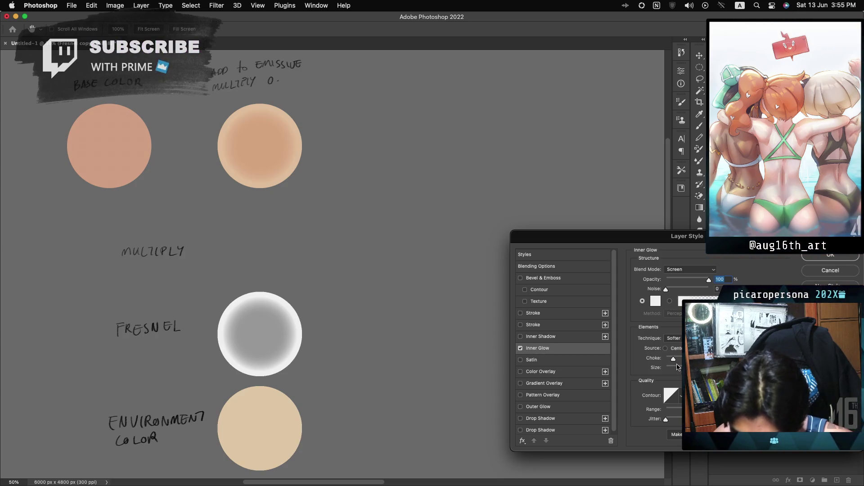
drag(687, 368, 671, 373)
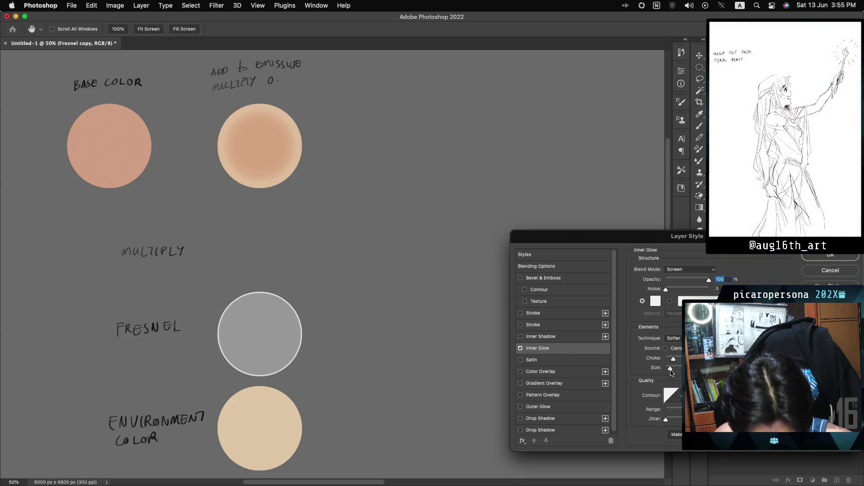
mouse_move(674, 359)
mouse_down()
mouse_move(689, 358)
mouse_move(677, 359)
mouse_up()
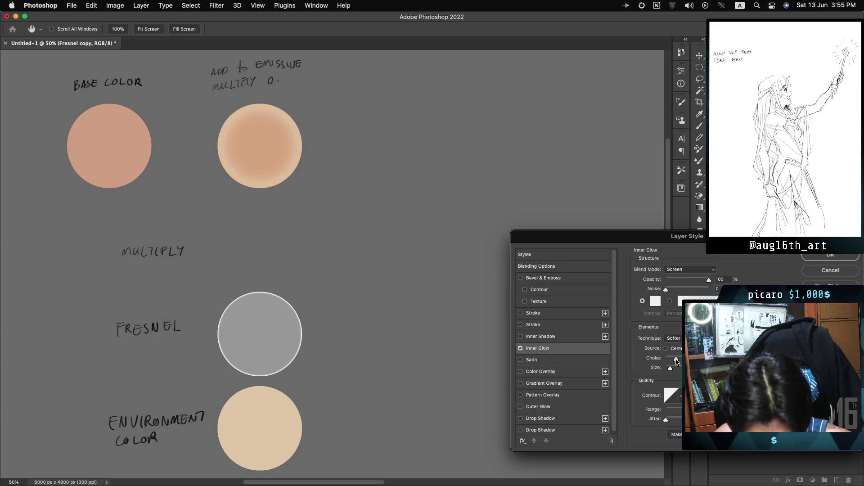
drag(677, 361, 678, 361)
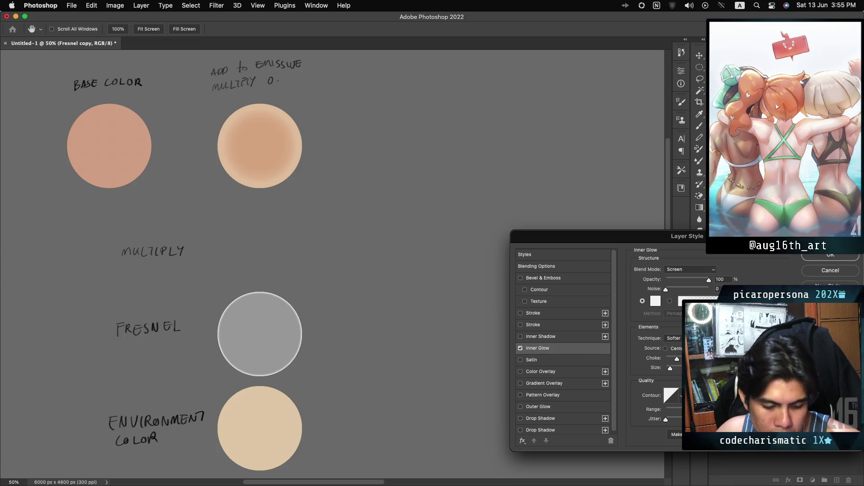
click(674, 369)
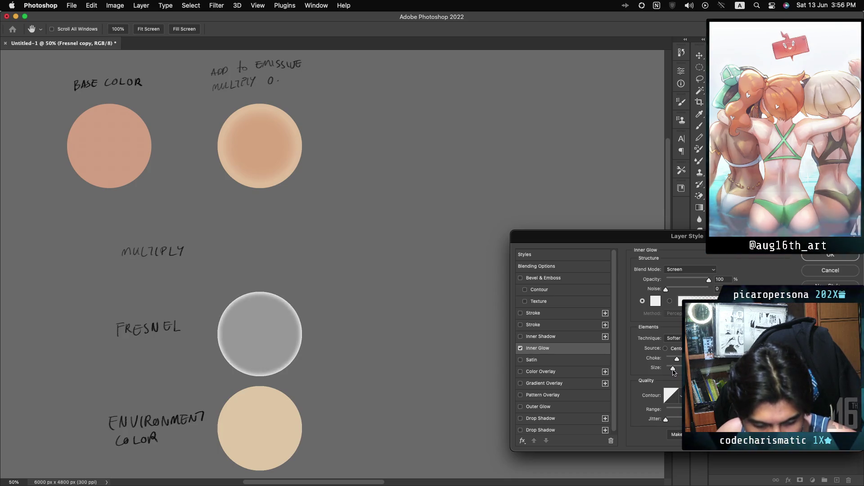
drag(673, 368, 670, 369)
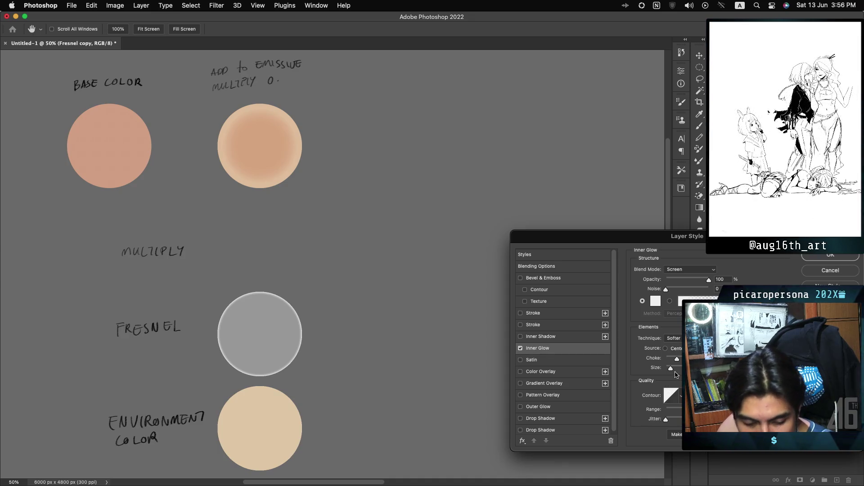
Switch the Inner Glow to Multiply with a light grey colour and slightly larger size.
click(681, 268)
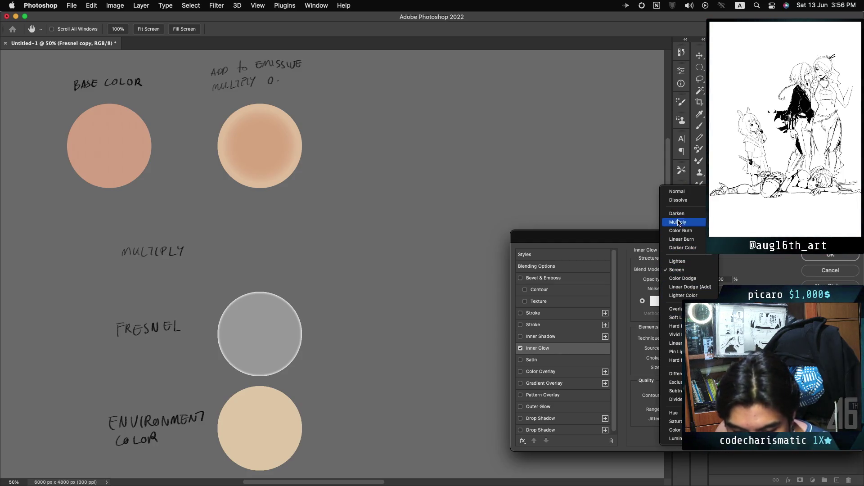
click(677, 222)
click(655, 300)
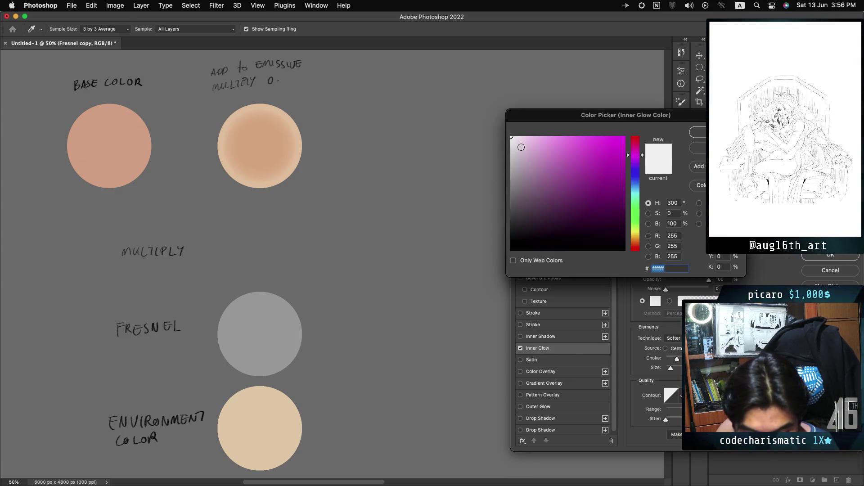
click(511, 157)
drag(486, 157, 493, 157)
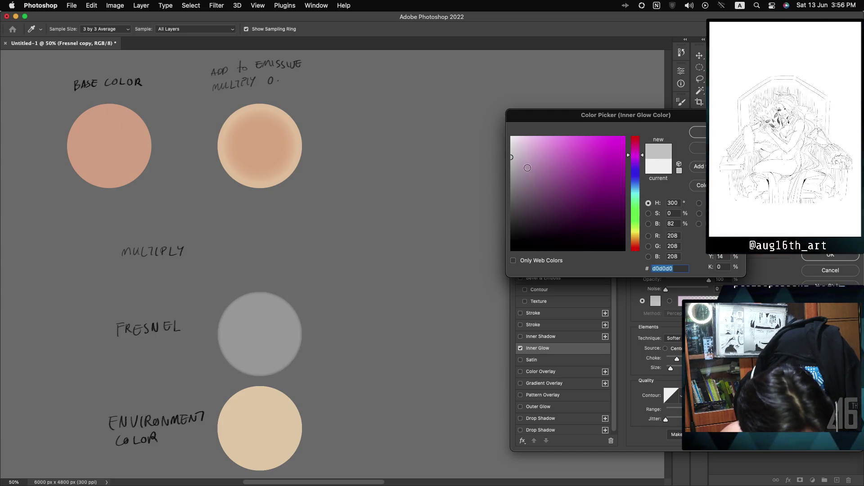
key(Return)
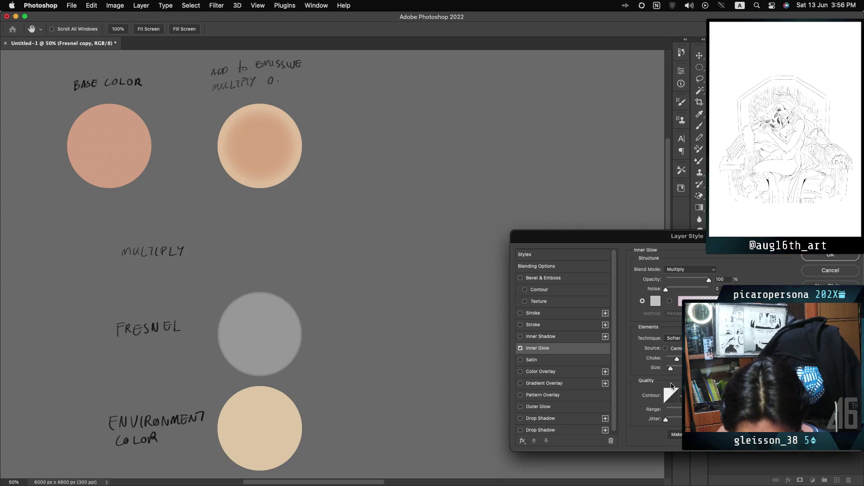
drag(670, 368, 677, 369)
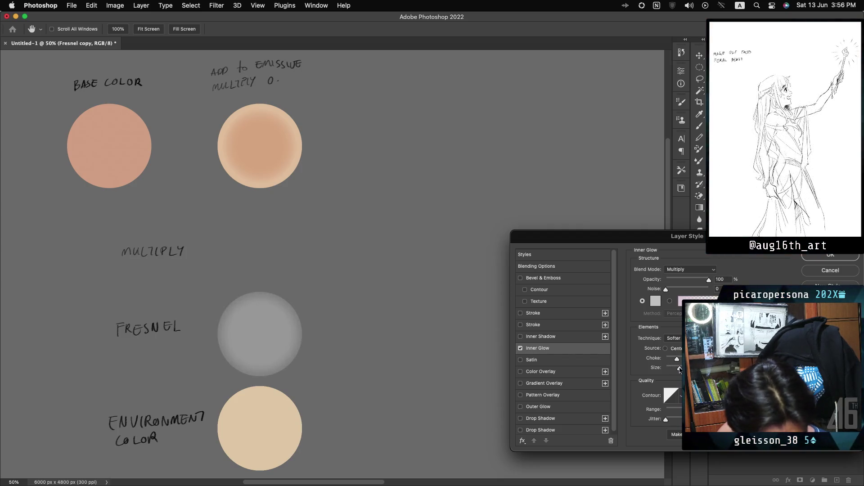
drag(680, 369, 682, 369)
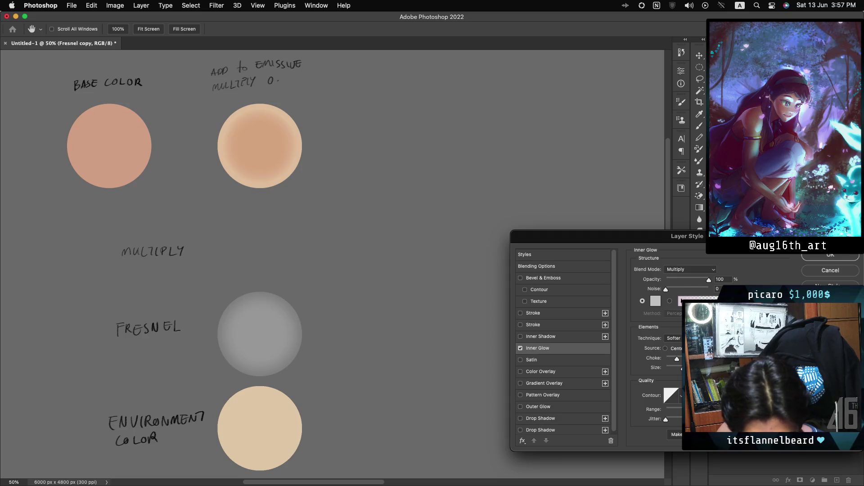
Refine the Inner Glow colour to c9c9c9 and enable Color Overlay.
click(656, 301)
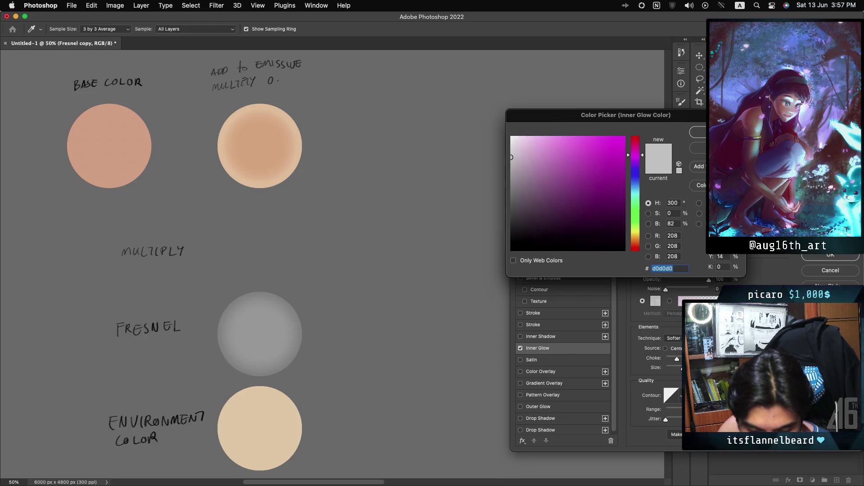
click(512, 162)
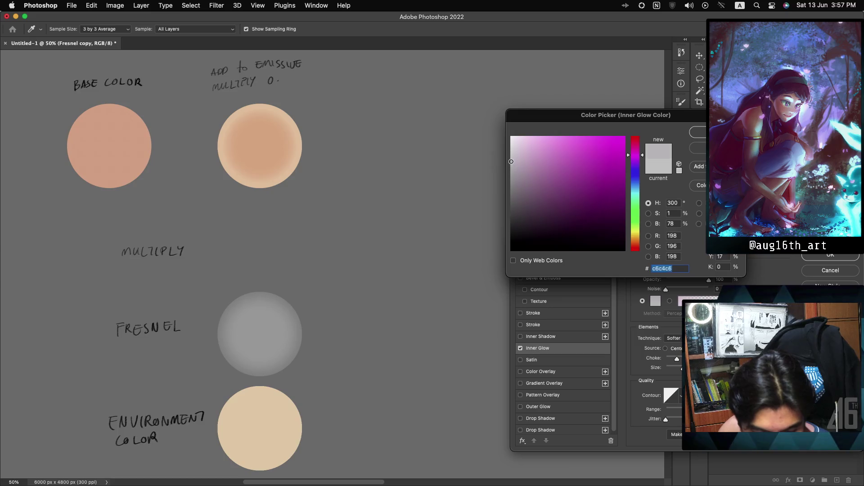
drag(504, 177, 509, 172)
click(512, 167)
click(511, 164)
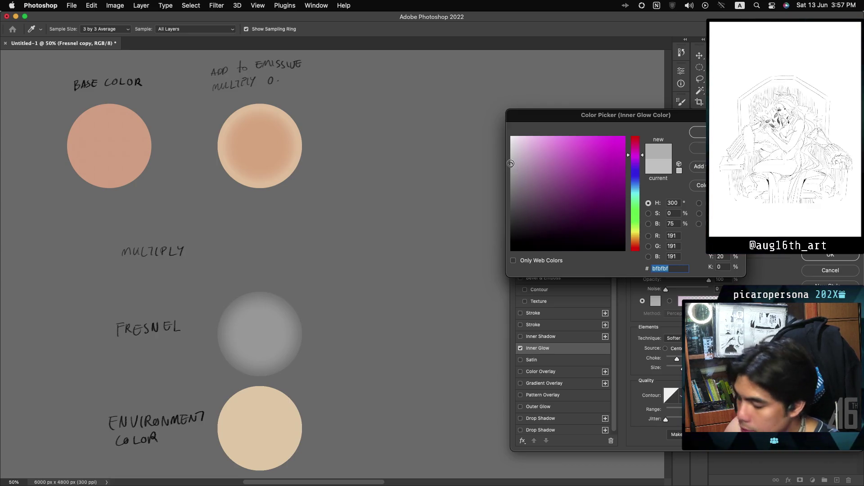
click(511, 161)
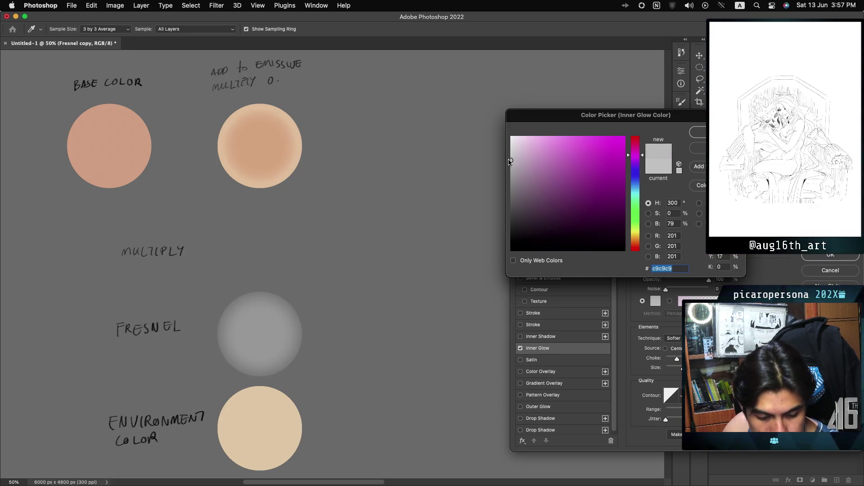
click(697, 133)
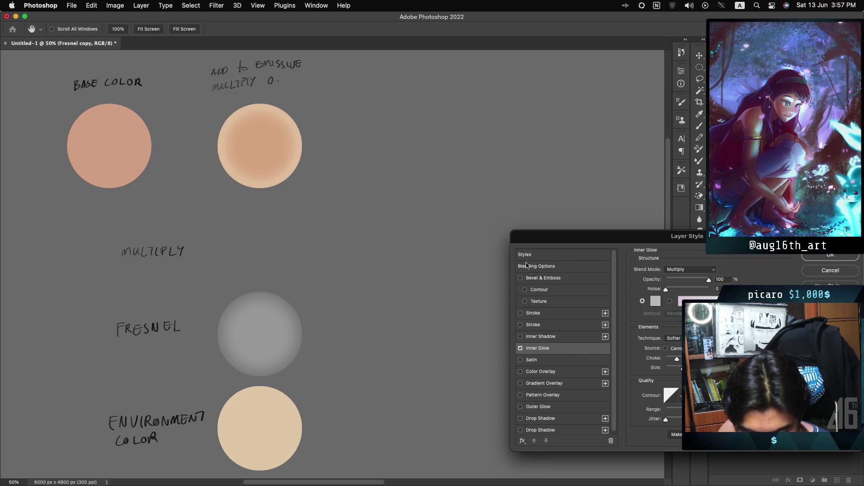
click(544, 372)
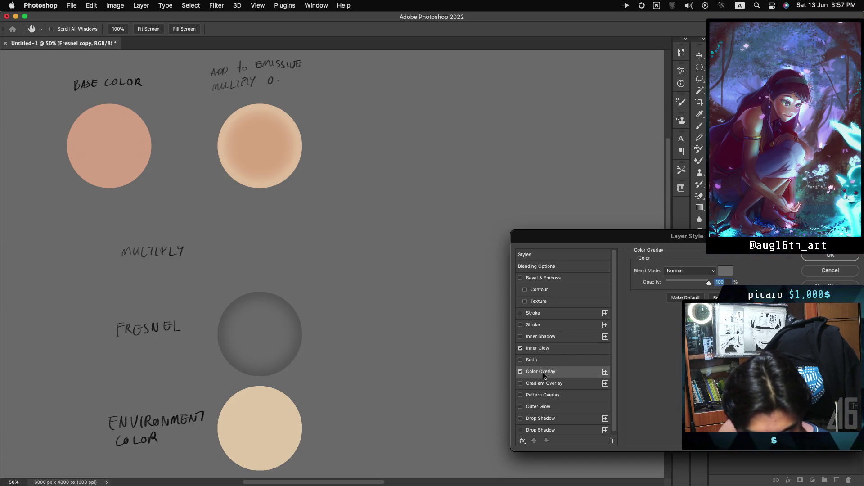
Set the Color Overlay grey to a09f9f and apply the layer style.
click(726, 271)
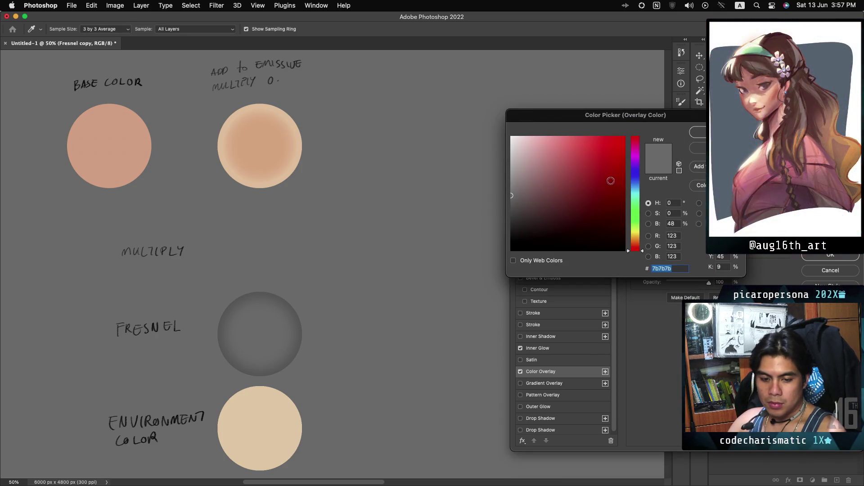
drag(517, 190, 498, 184)
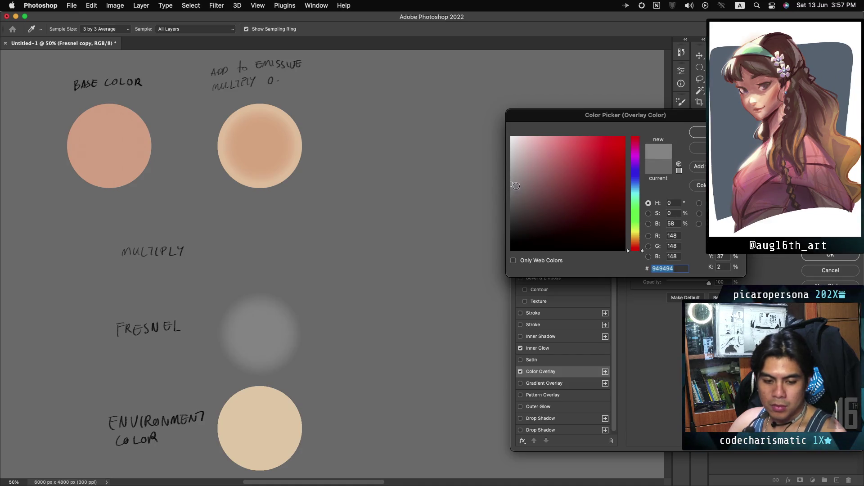
click(512, 185)
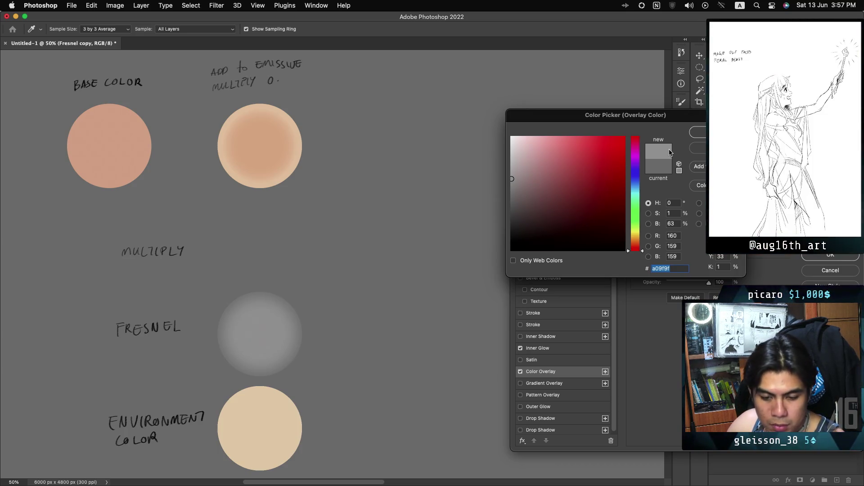
click(699, 132)
click(558, 351)
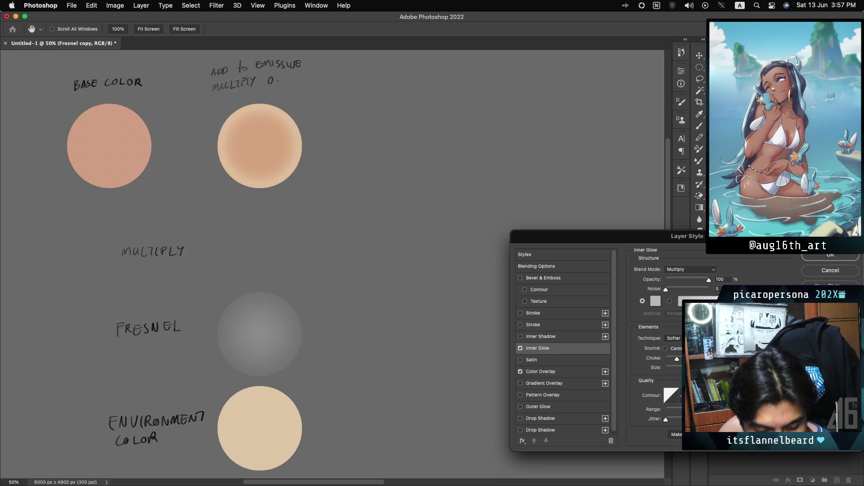
click(810, 259)
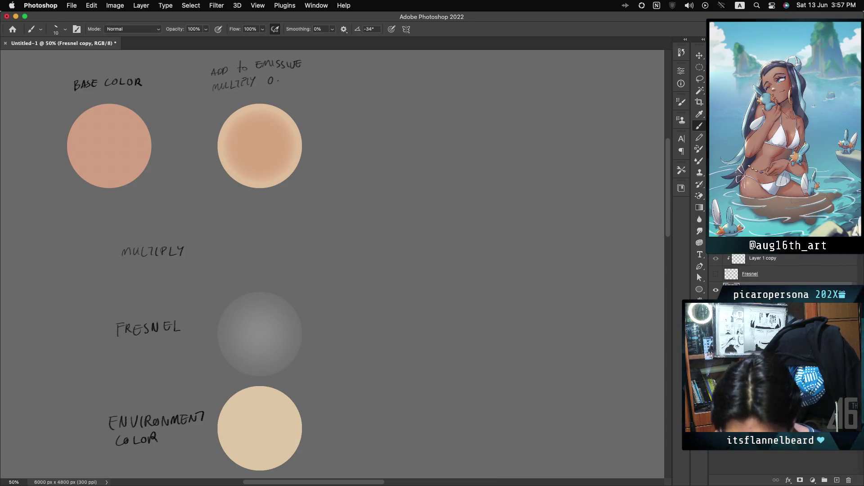
right_click(788, 316)
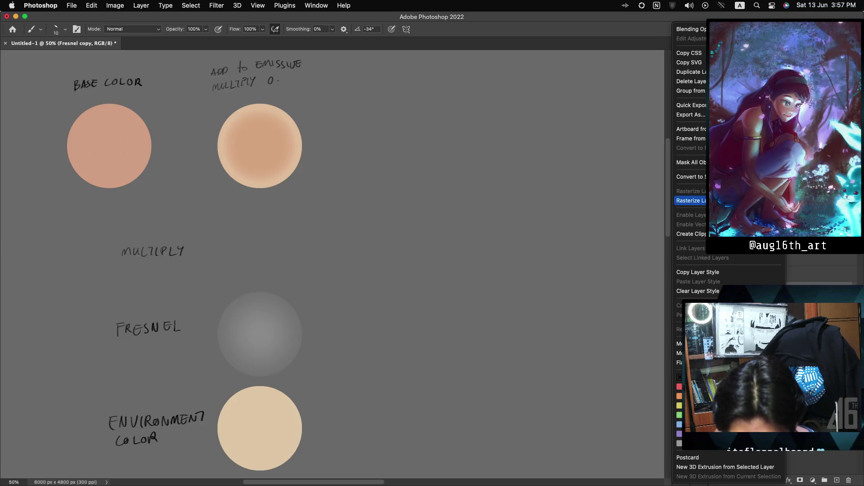
click(717, 270)
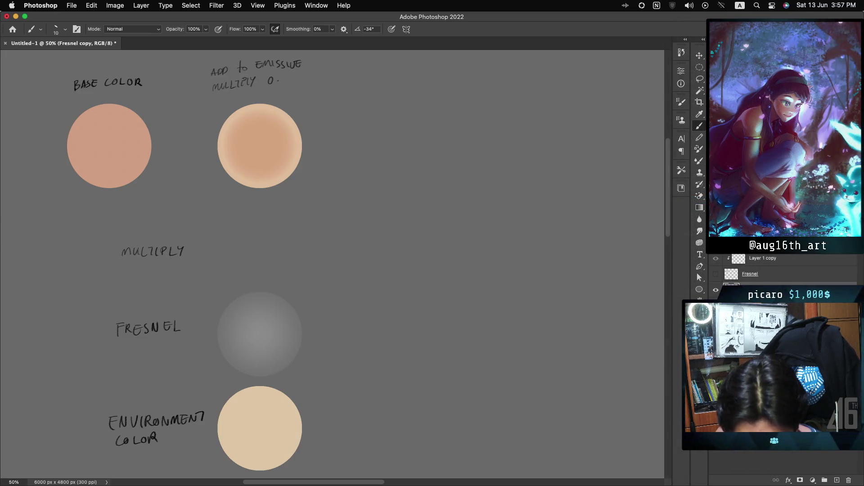
double_click(788, 288)
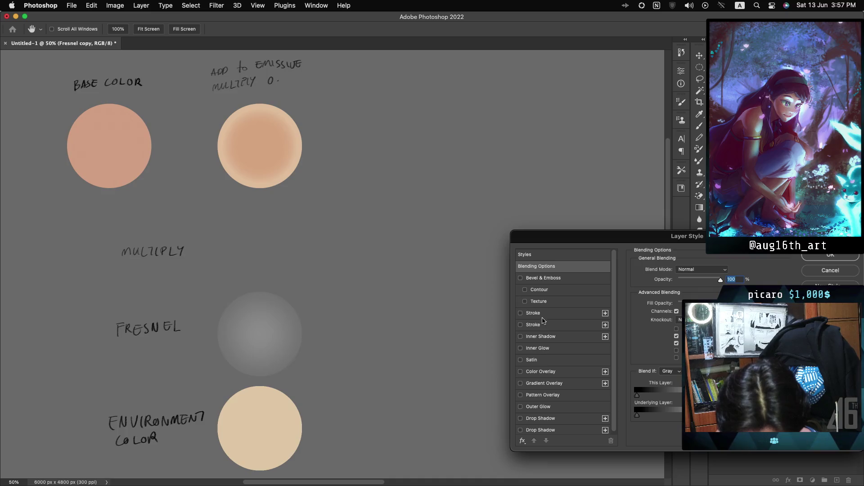
click(545, 338)
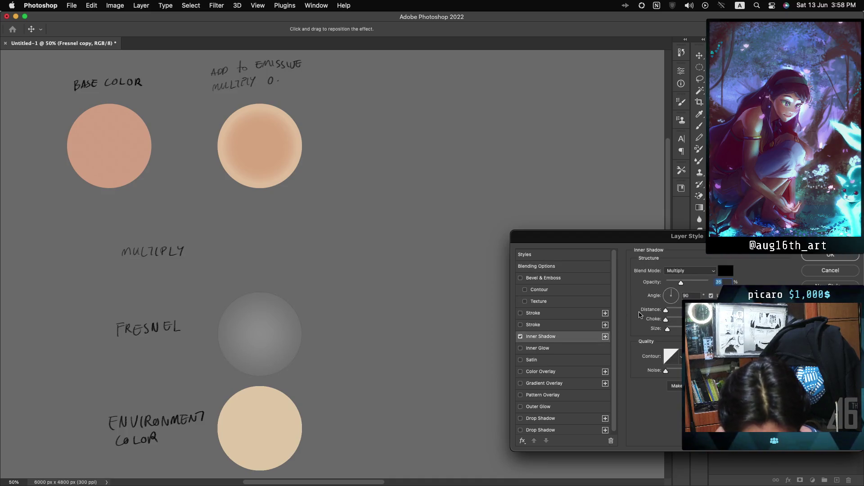
click(687, 271)
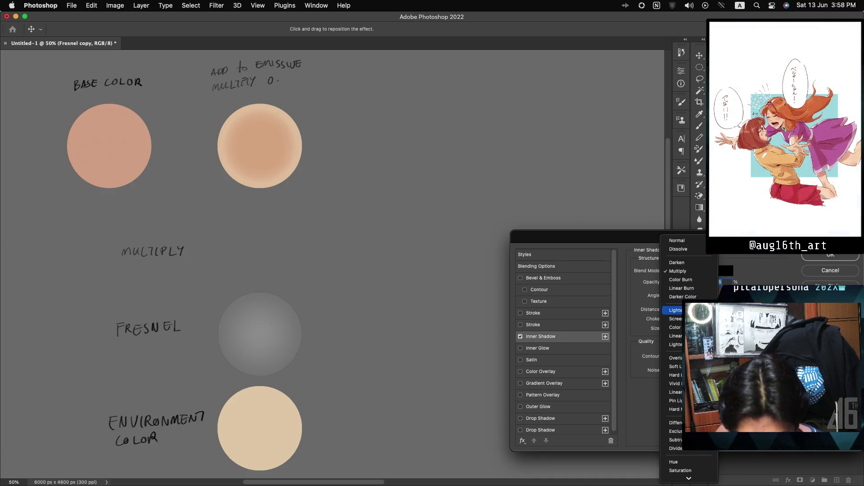
click(677, 240)
click(725, 271)
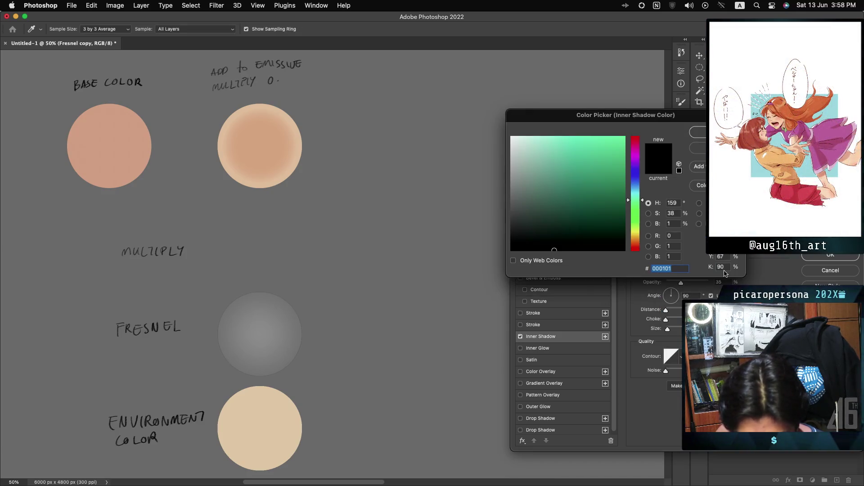
text(ffffff)
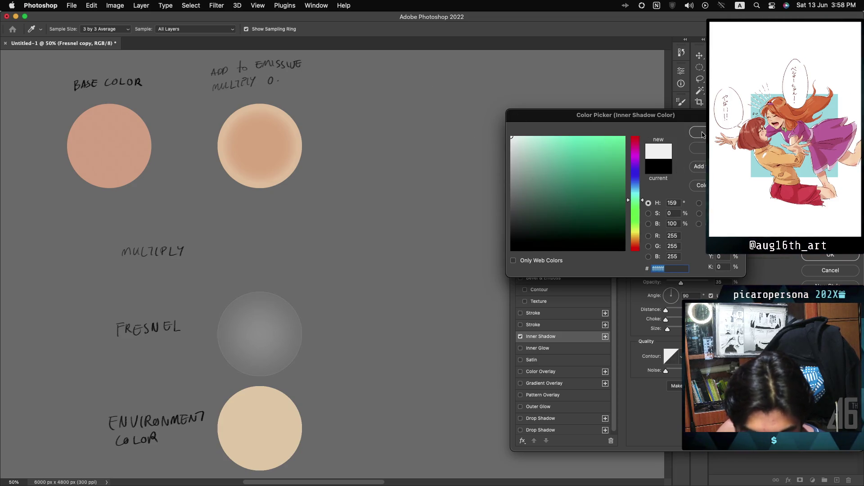
key(Return)
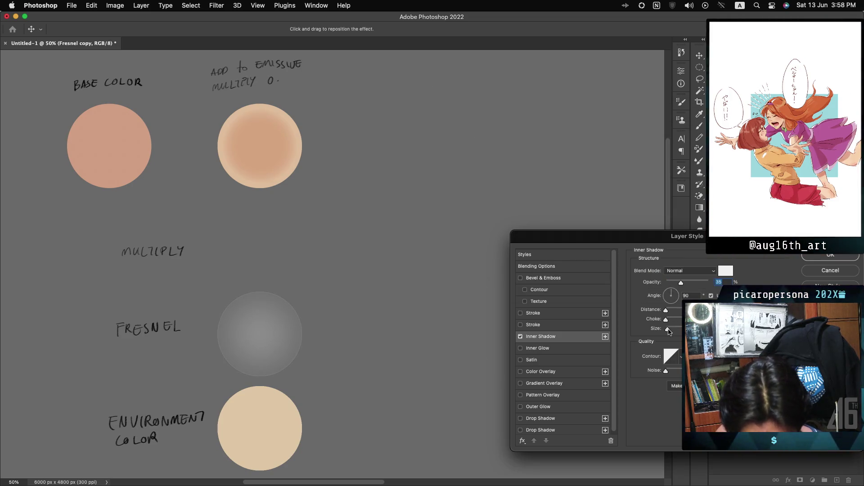
drag(667, 329, 673, 329)
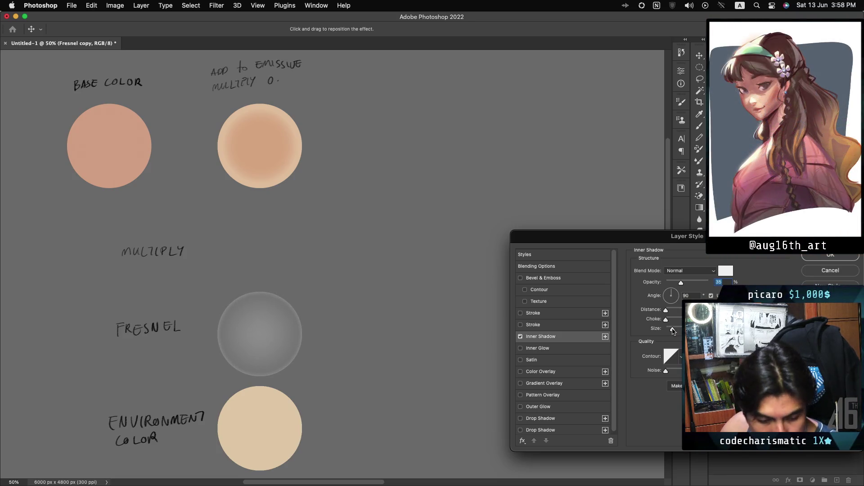
click(672, 332)
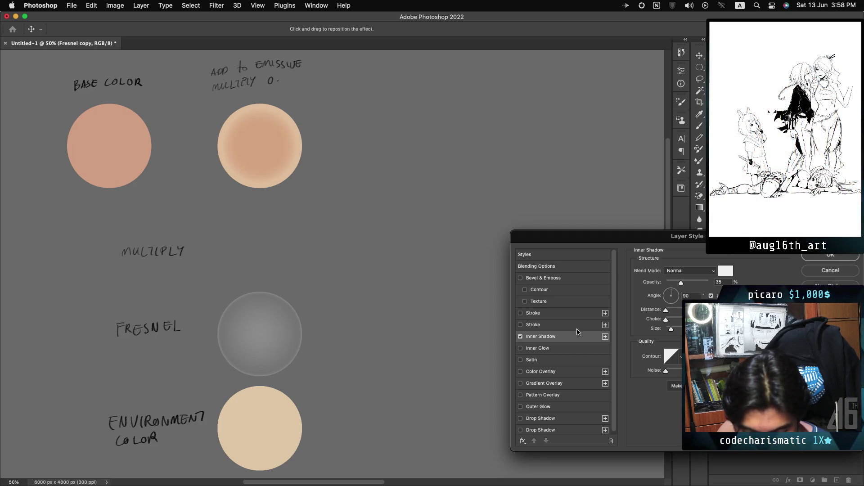
click(521, 337)
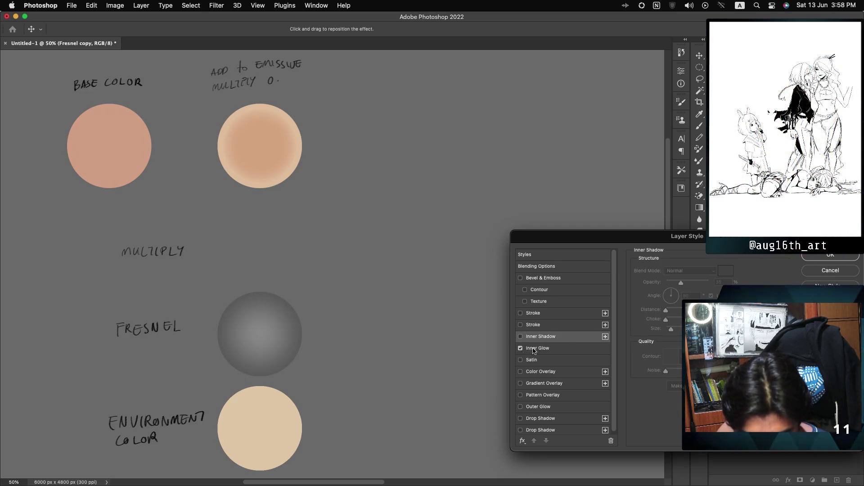
Make the Inner Glow white in Normal mode, with smaller Size and 26% opacity.
click(521, 348)
click(657, 303)
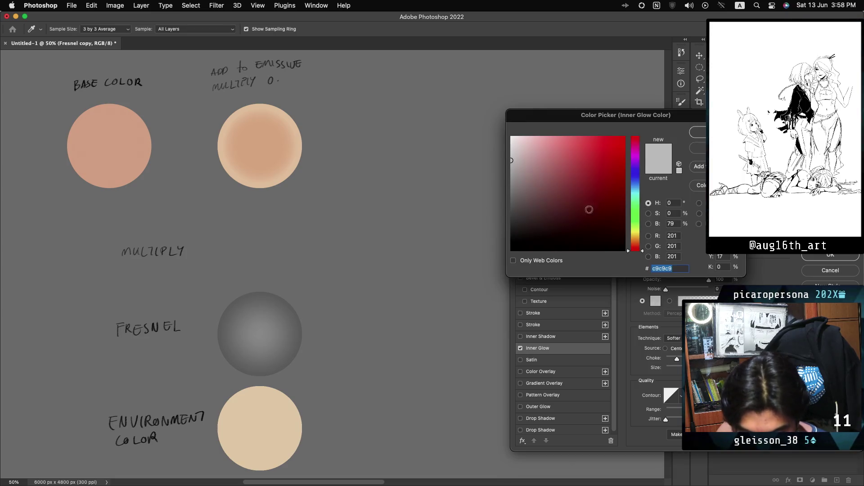
click(512, 136)
click(695, 138)
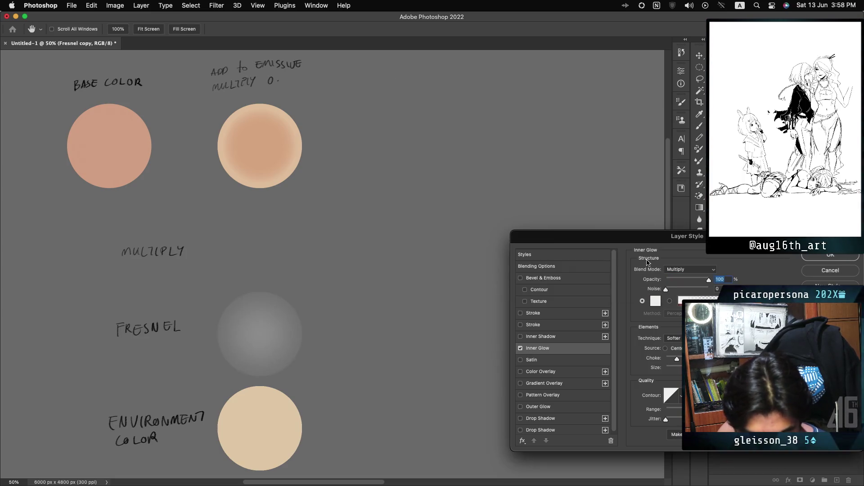
click(677, 269)
click(677, 240)
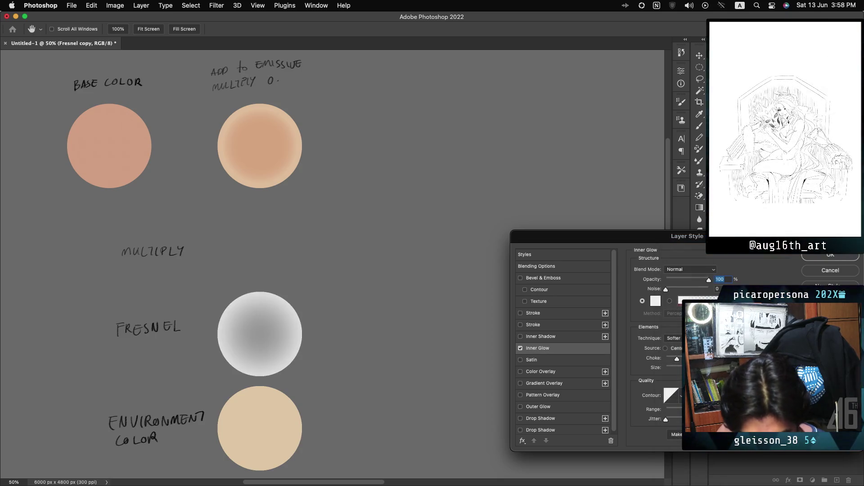
drag(693, 368, 673, 374)
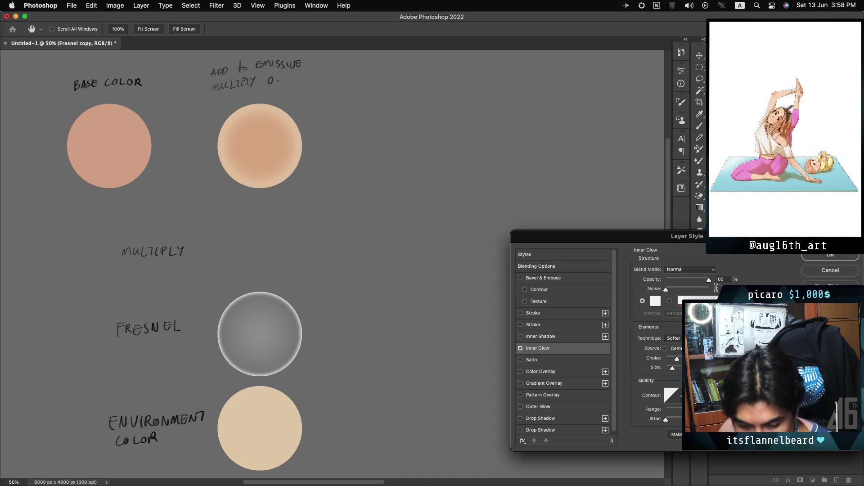
drag(696, 282, 682, 282)
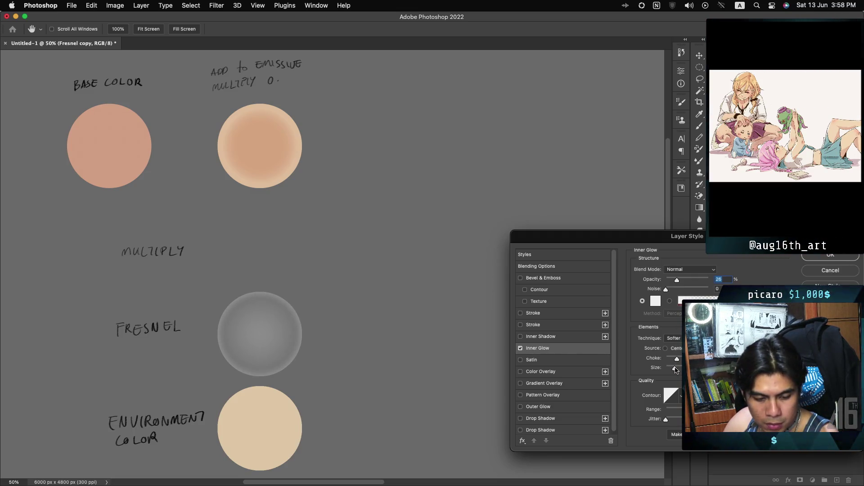
click(675, 369)
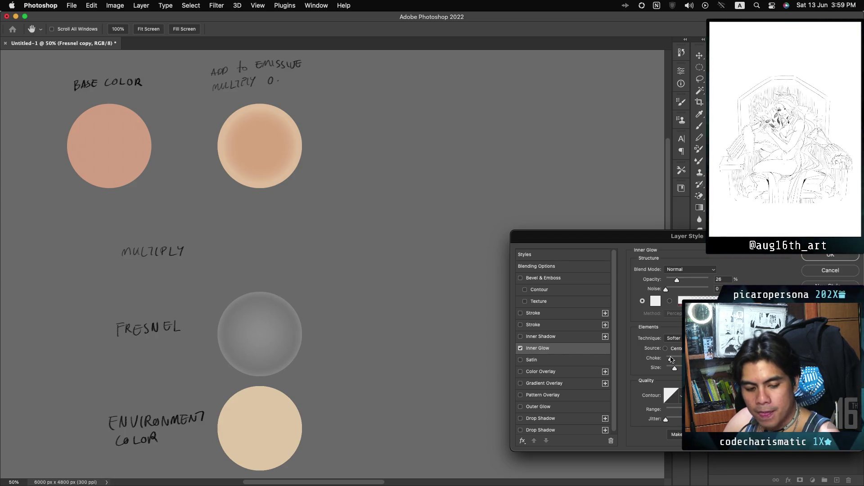
click(805, 261)
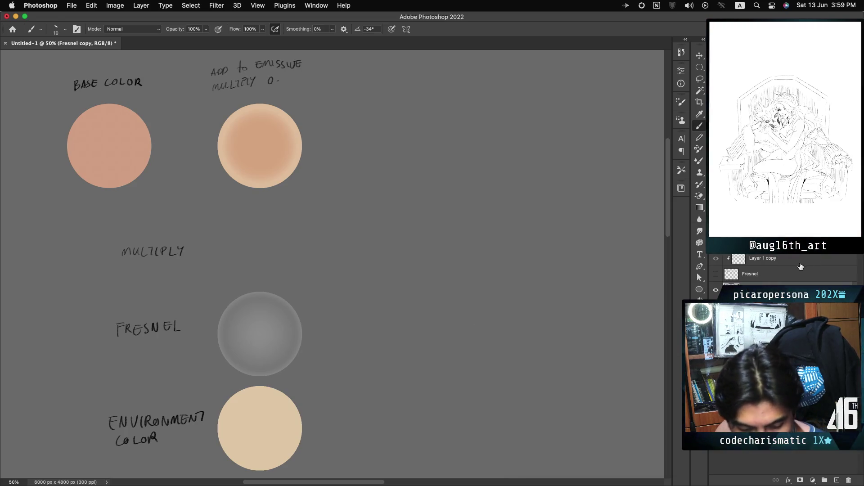
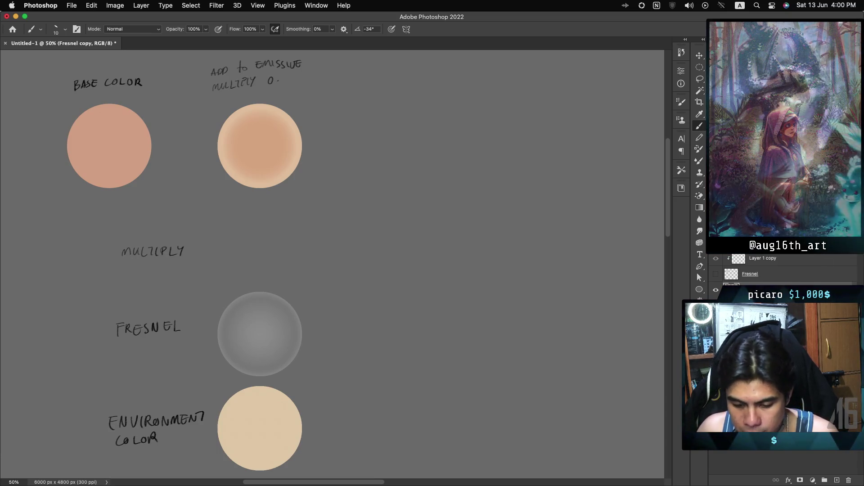
Make the Fresnel layer visible again, toggling it to compare the circles with and without Fresnel.
right_click(779, 274)
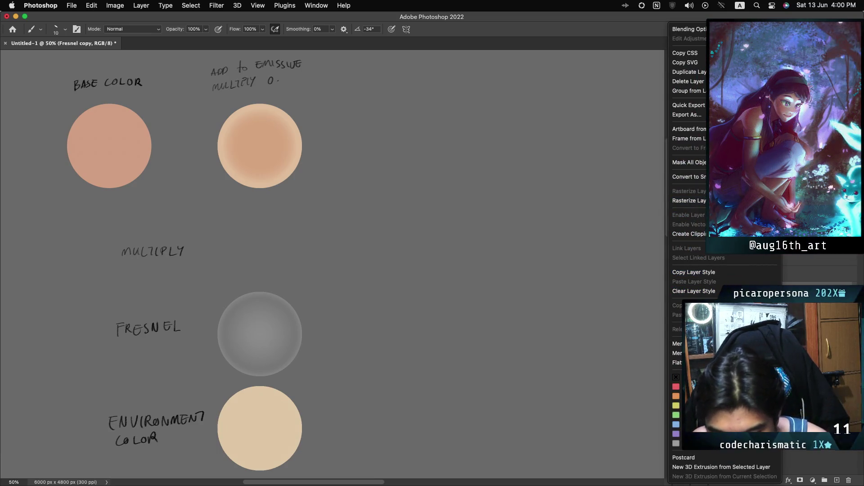
click(705, 204)
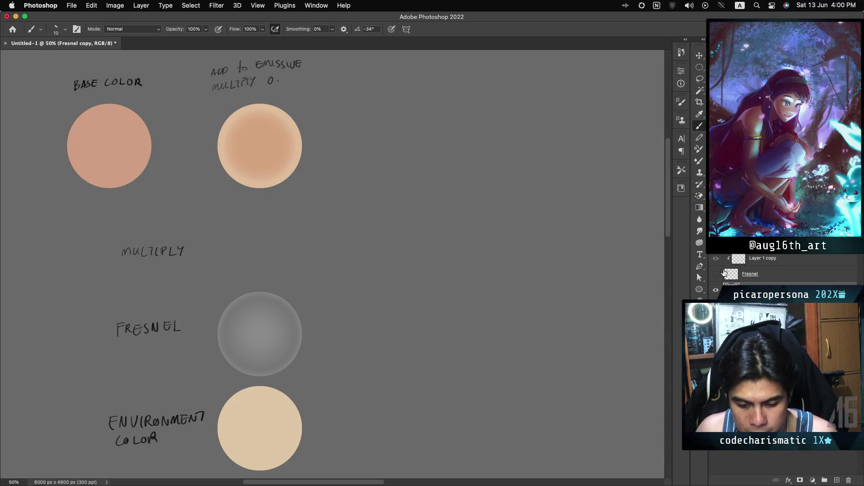
click(716, 274)
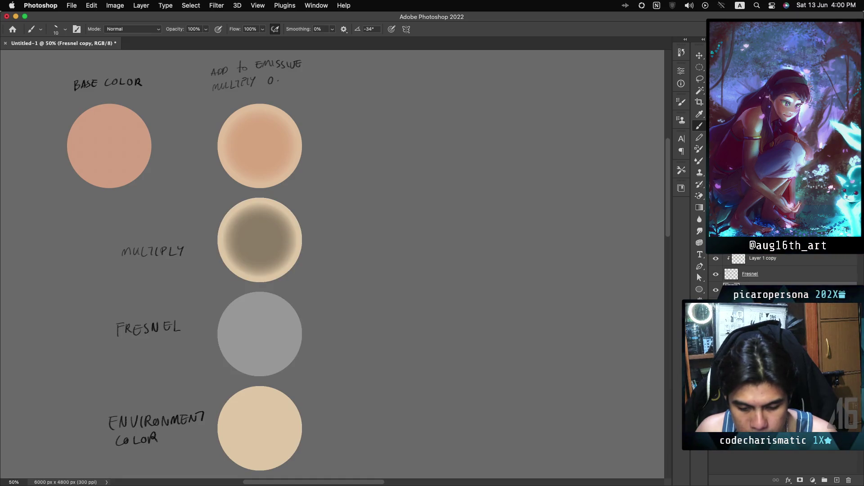
click(715, 274)
click(716, 274)
click(776, 278)
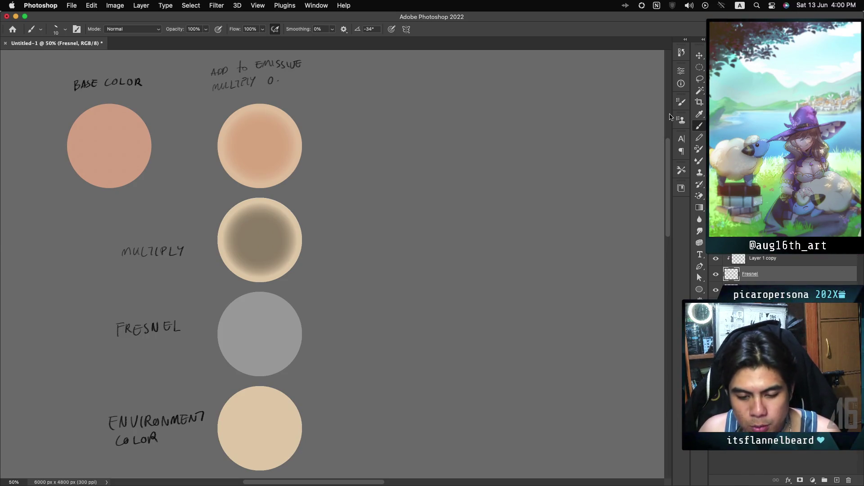
click(698, 79)
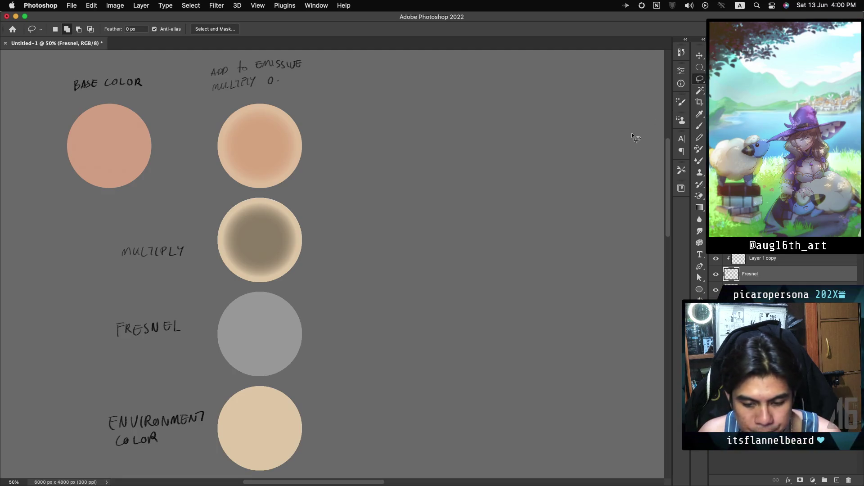
mouse_move(224, 201)
mouse_down()
mouse_move(276, 194)
mouse_move(319, 251)
mouse_move(278, 282)
mouse_move(251, 288)
mouse_move(205, 210)
mouse_up()
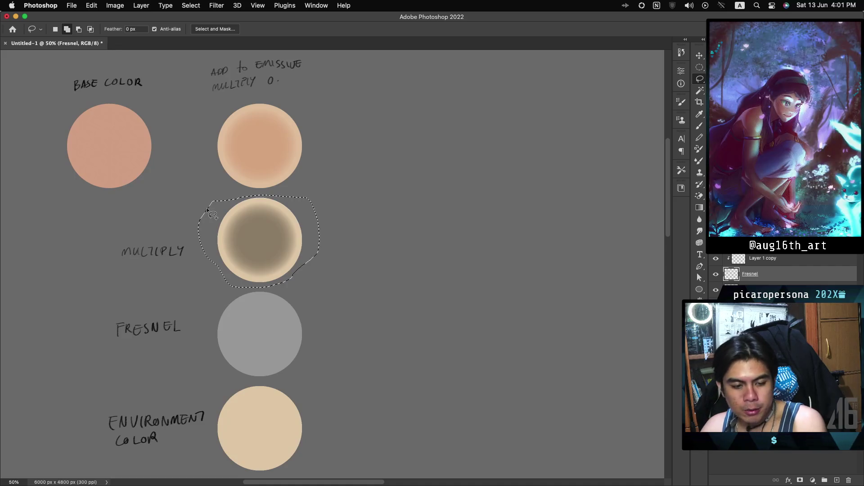
key(Delete)
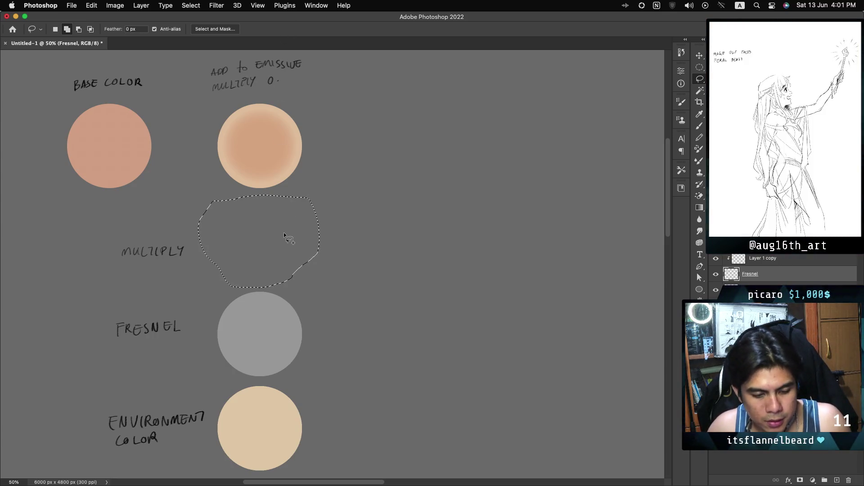
key(cmd+v)
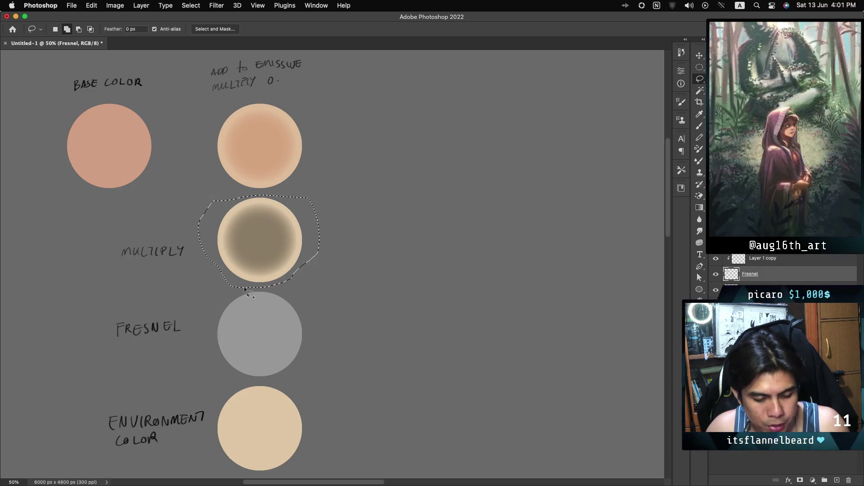
key(cmd+d)
Lasso the Fresnel circle, restore its soft grey gradient with lighter rim, and deselect.
drag(220, 293, 254, 292)
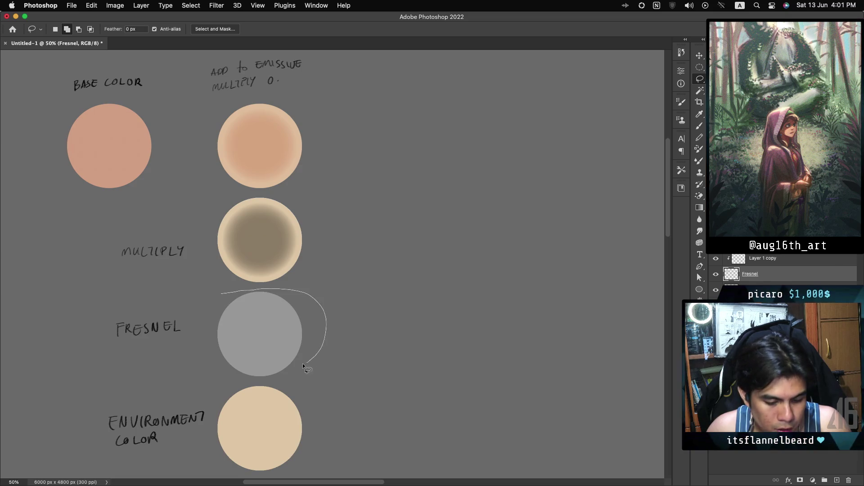
mouse_move(258, 380)
mouse_down()
mouse_move(230, 379)
mouse_move(208, 350)
mouse_move(202, 327)
mouse_move(228, 292)
mouse_up()
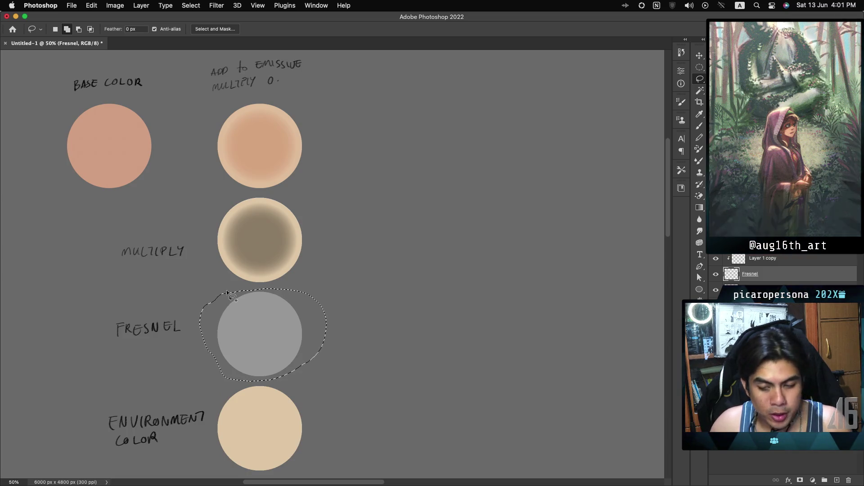
key(Delete)
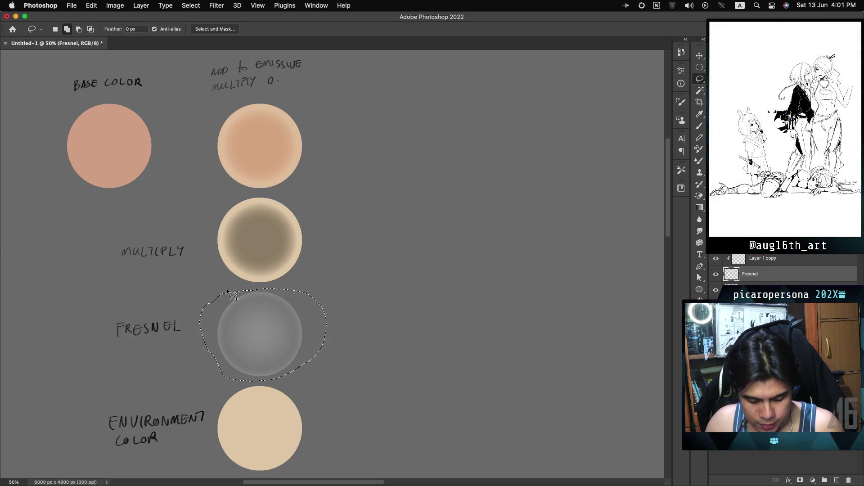
key(super+d)
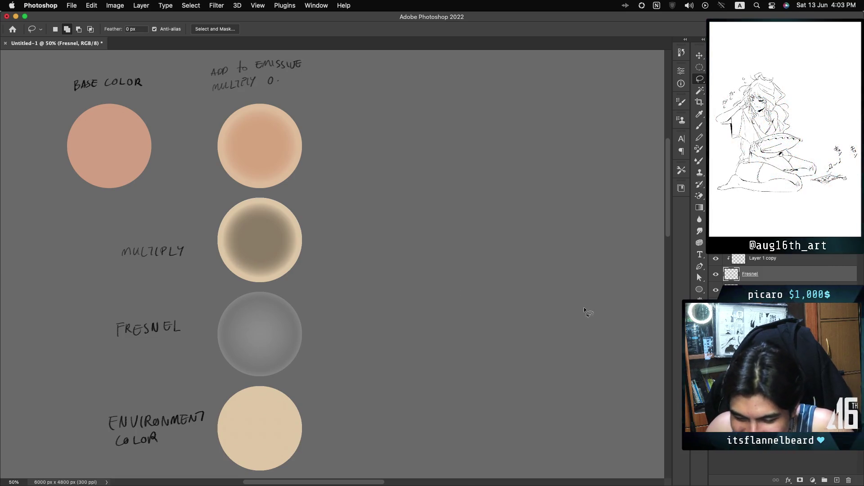
Duplicate the Fresnel layer and move the copy up onto the Multiply circle.
click(716, 290)
click(716, 291)
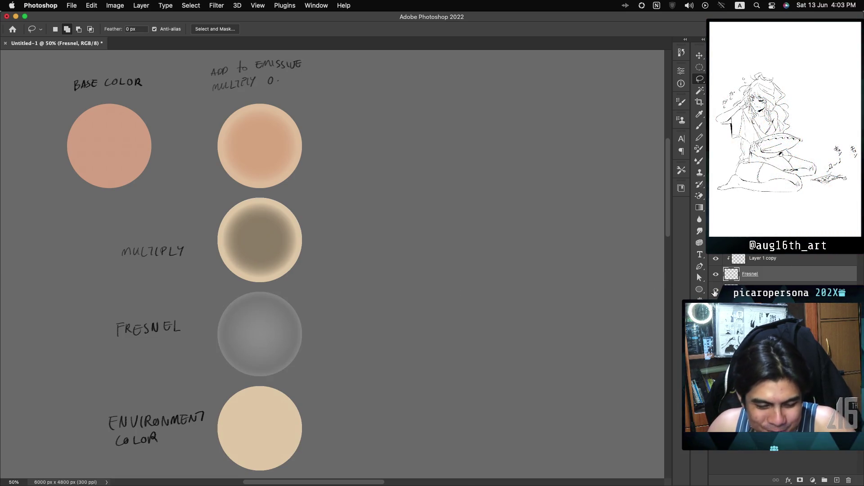
key(super+j)
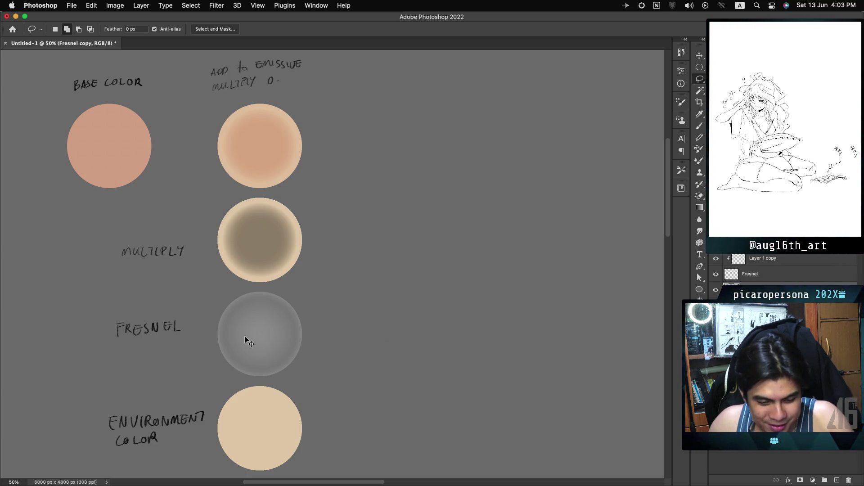
drag(255, 337, 258, 247)
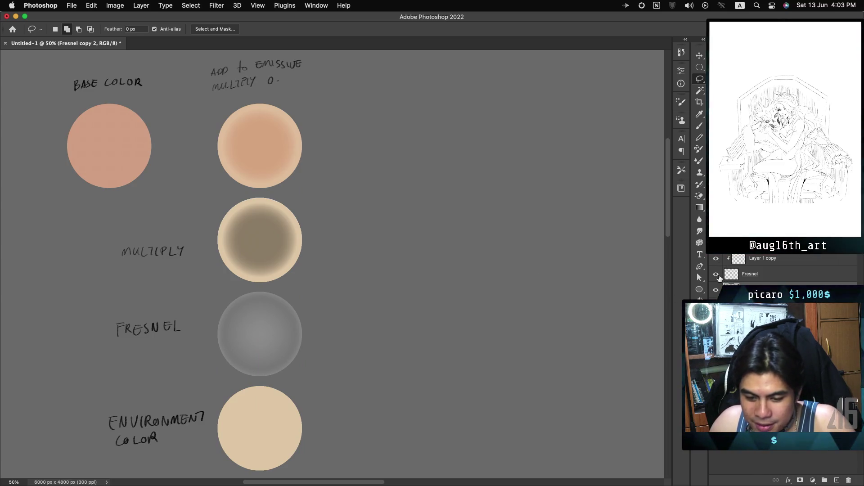
Check the Multiply circle with the copy on and off, then delete the original Fresnel layer.
click(718, 277)
click(718, 277)
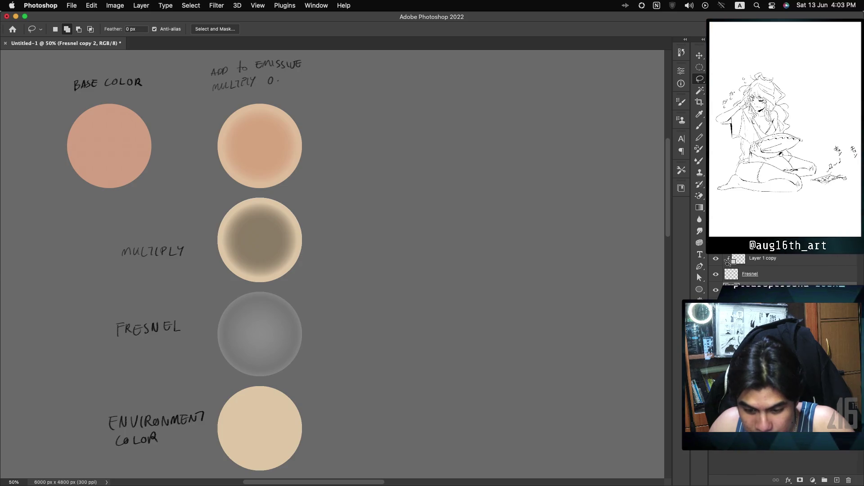
click(728, 264)
click(767, 275)
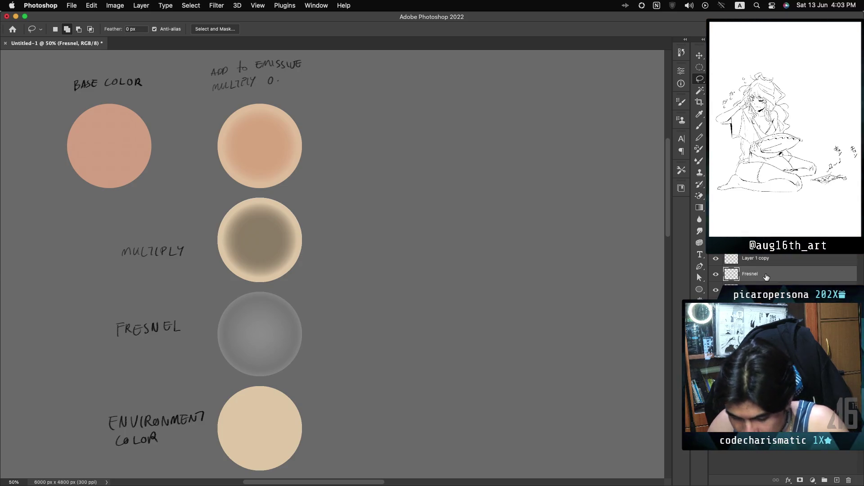
key(BackSpace)
Clip Layer 1 copy to Fresnel copy 2 and compare the Multiply and Fresnel layers' visibility.
alt+click(735, 264)
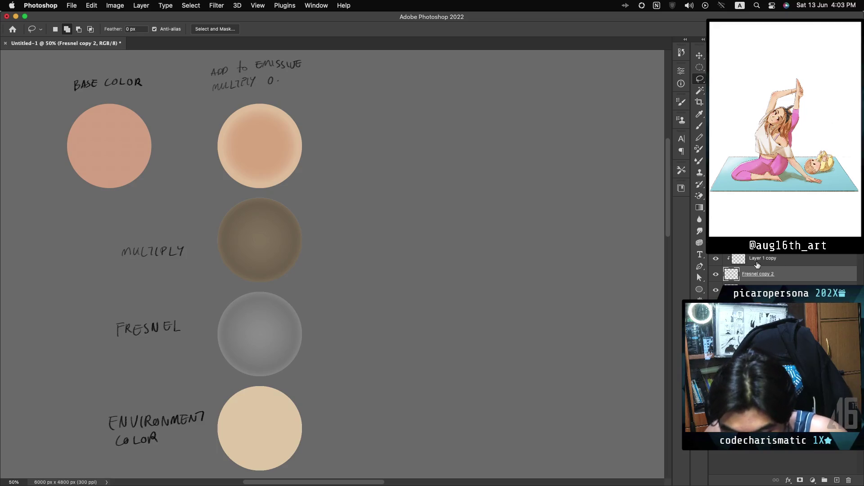
click(790, 261)
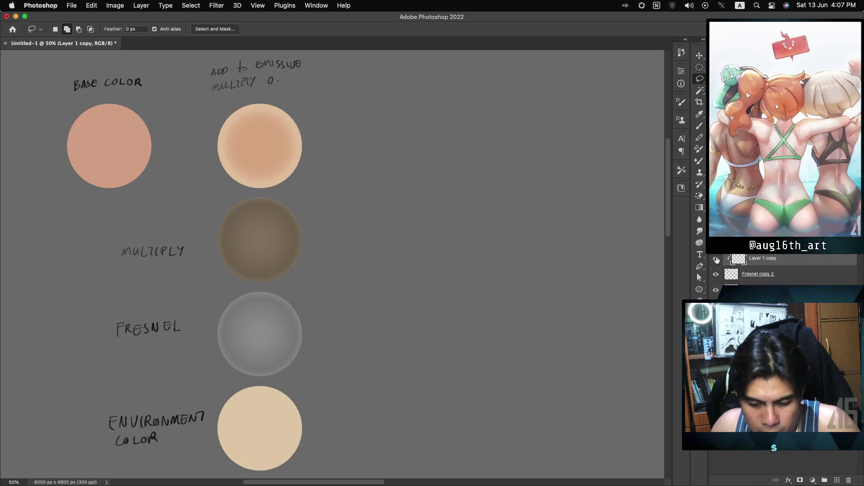
click(717, 258)
click(717, 259)
click(716, 274)
click(716, 274)
click(716, 290)
click(716, 289)
Compare the emissive glow on the top circle, then duplicate Layer 1 copy as Layer 1 copy 2.
click(716, 305)
click(716, 305)
click(716, 305)
click(717, 304)
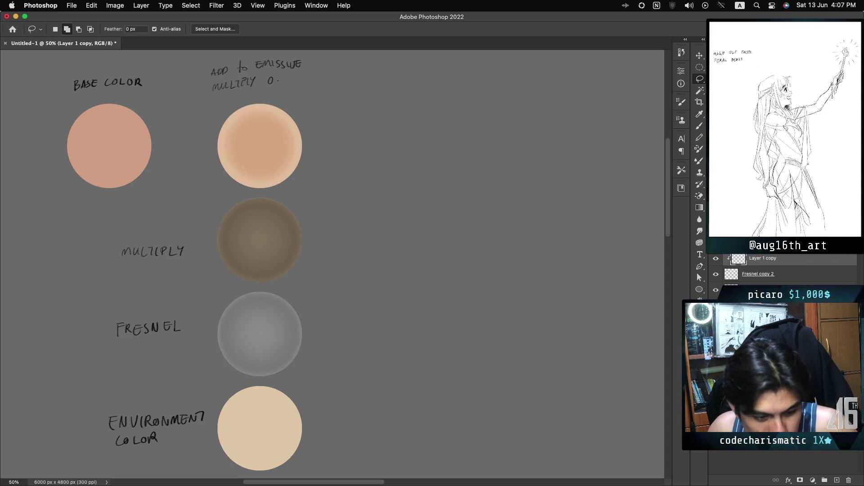
click(716, 305)
click(716, 305)
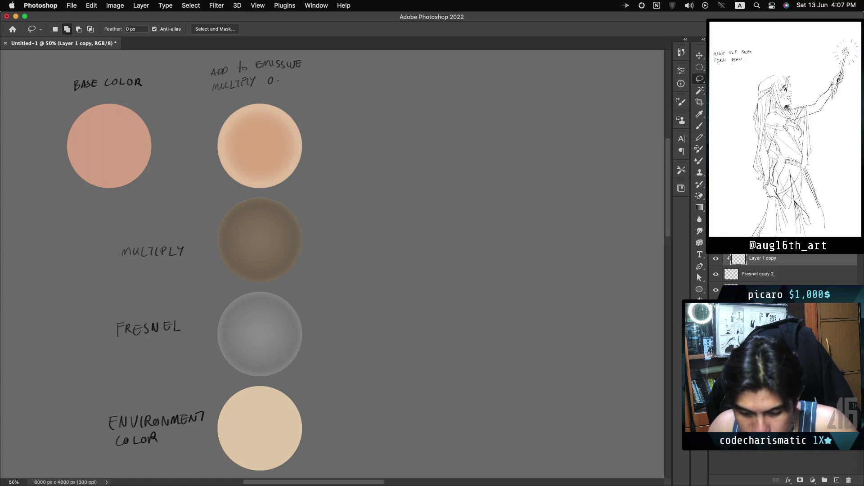
key(super+j)
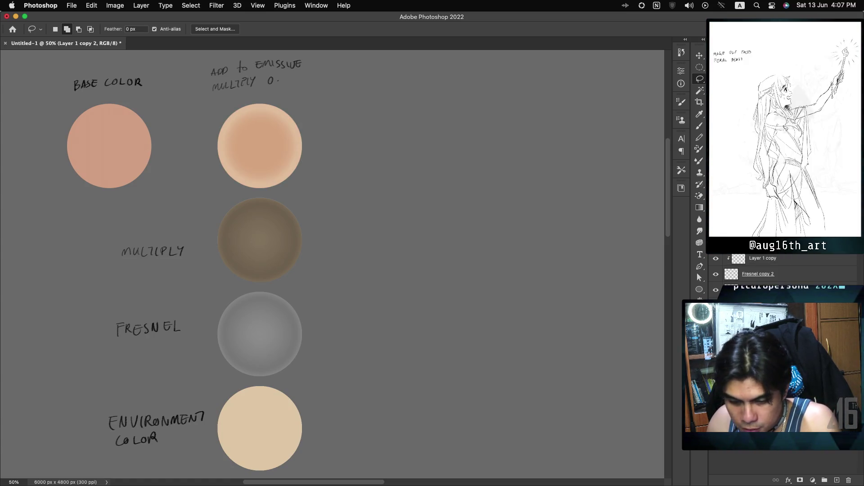
Place a copy of the Multiply circle's shading layers over the top circle.
key(Delete)
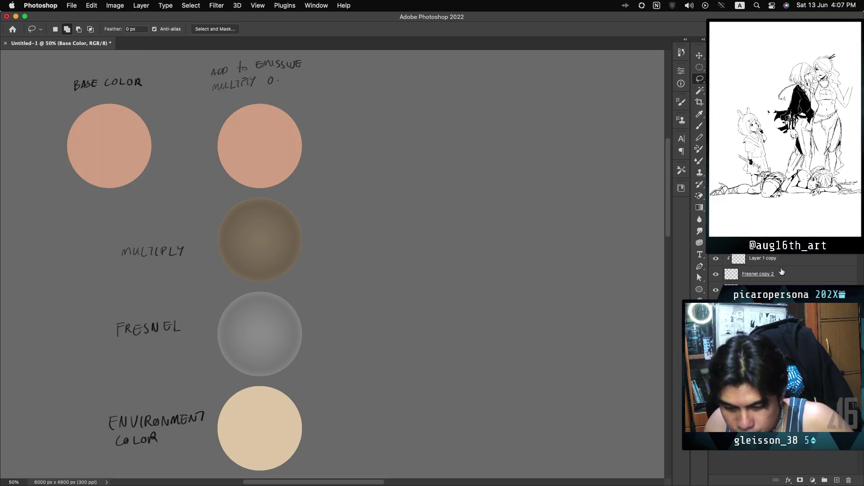
click(784, 266)
shift+click(782, 274)
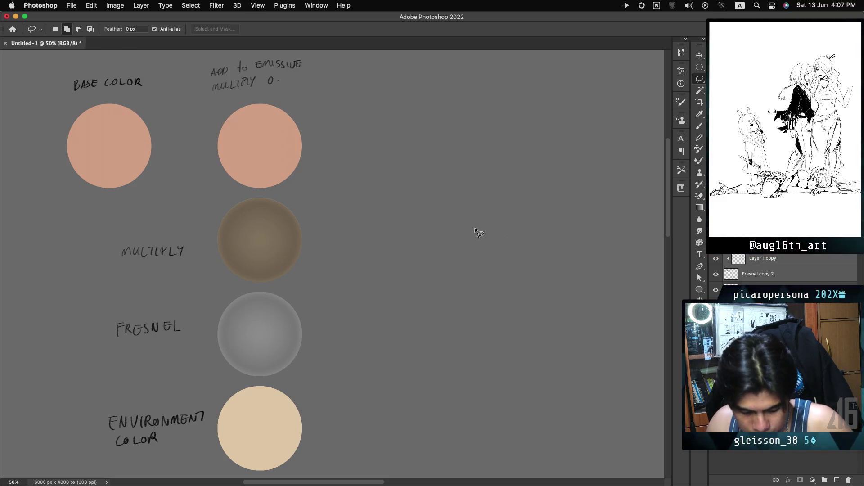
drag(272, 238, 271, 153)
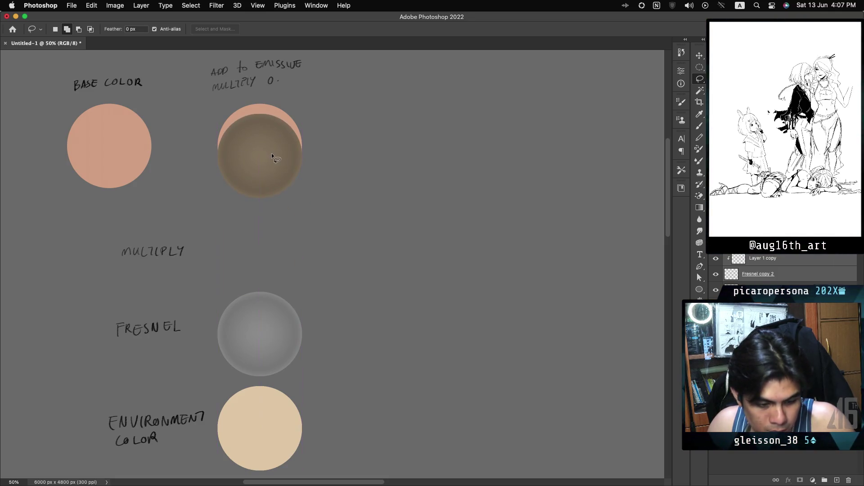
key(super+z)
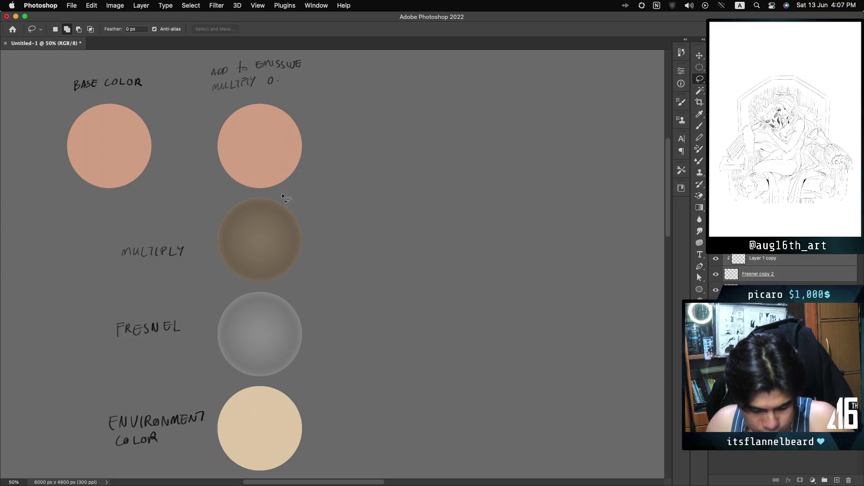
alt+drag(274, 218, 269, 129)
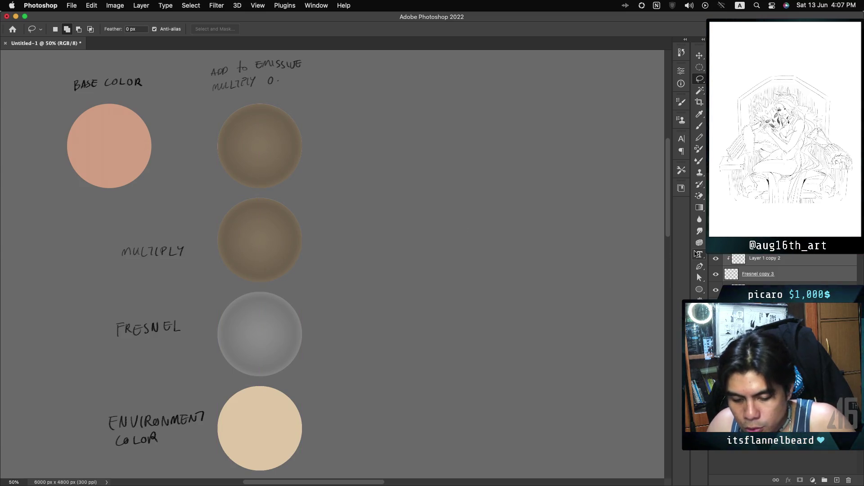
Merge the copied circle's layers and change the blend mode so the top circle turns orange.
right_click(739, 258)
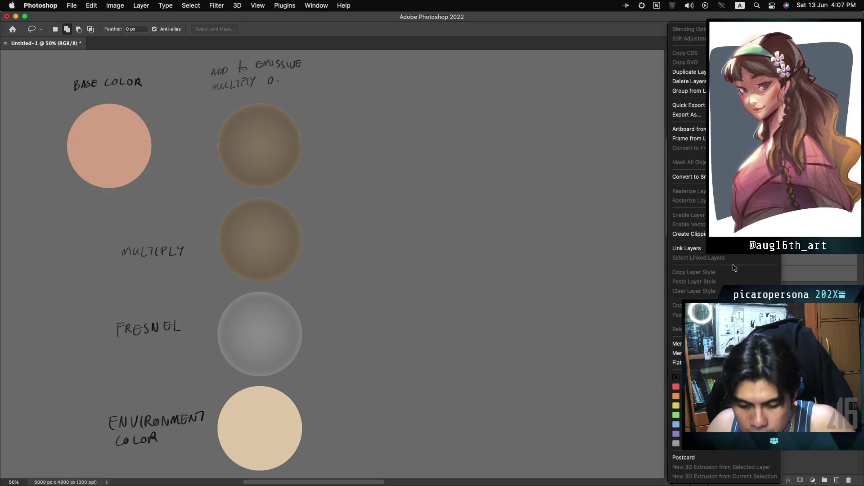
click(703, 343)
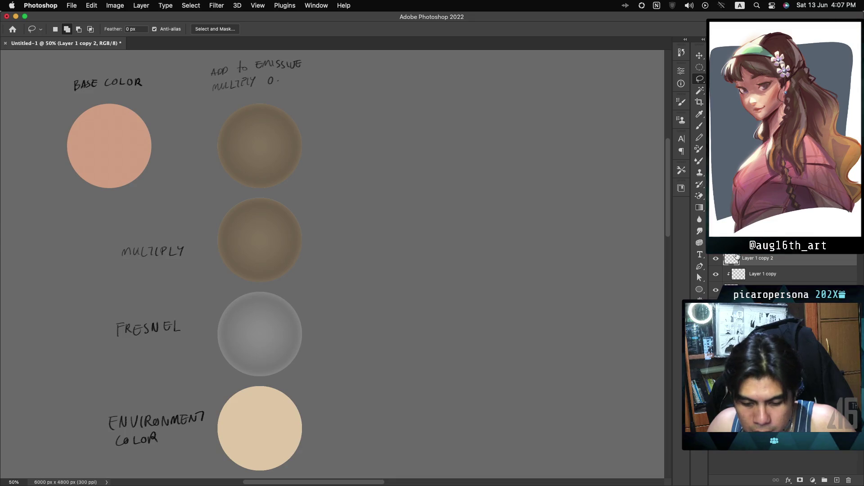
click(731, 233)
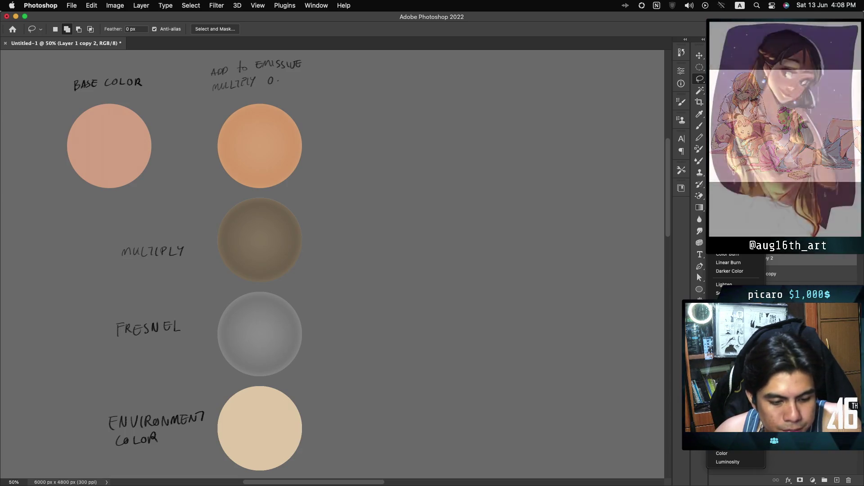
click(731, 310)
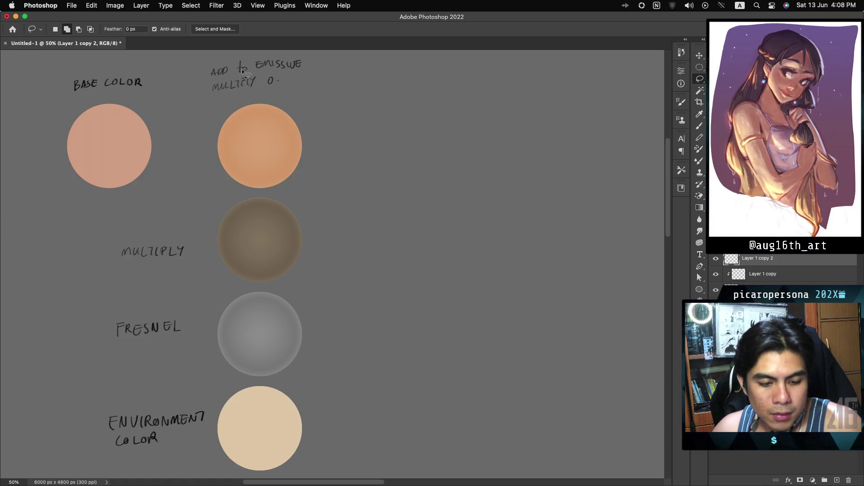
key(alt+bracketleft)
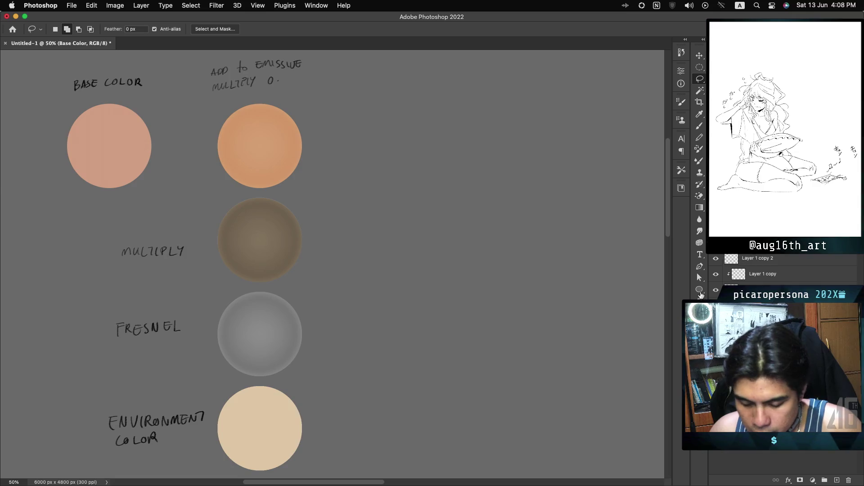
Erase the old 'ADD to EMISSIVE / MULTIPLY 0.' note above the orange circle.
mouse_move(206, 65)
mouse_down()
mouse_move(314, 66)
mouse_move(250, 95)
mouse_up()
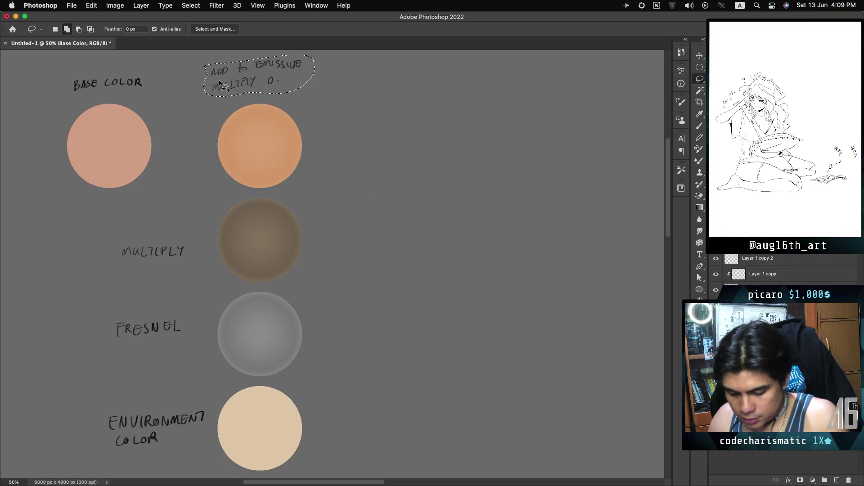
key(Delete)
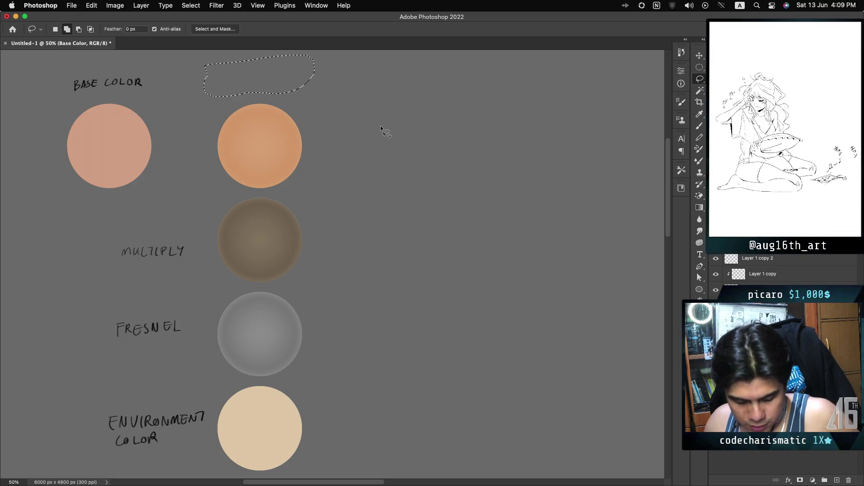
key(super+d)
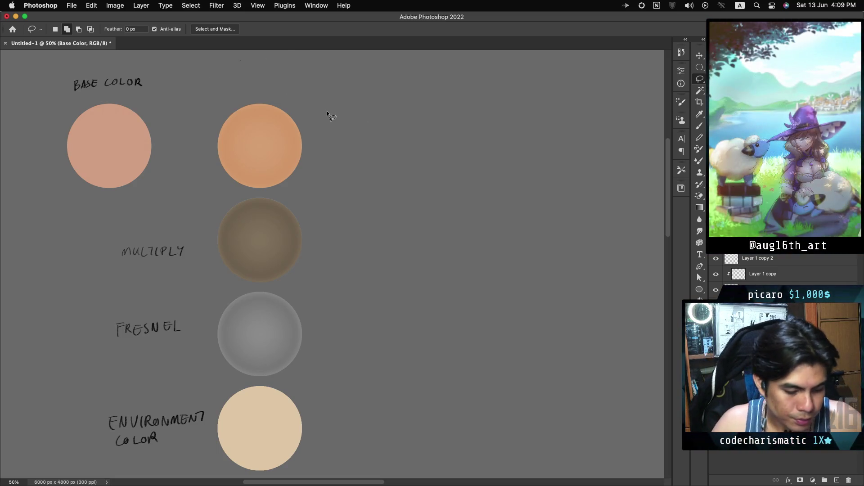
key(b)
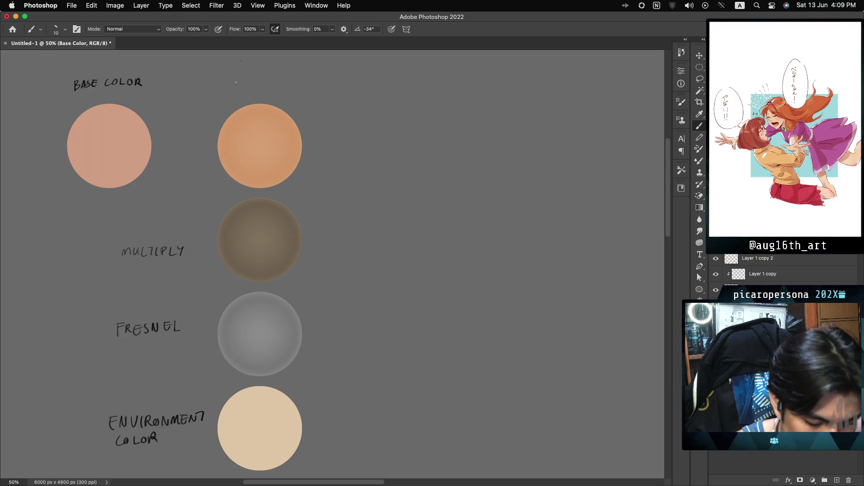
Handwrite 'MULTIPLY WITH' above the orange circle.
drag(231, 76, 274, 79)
drag(276, 72, 273, 84)
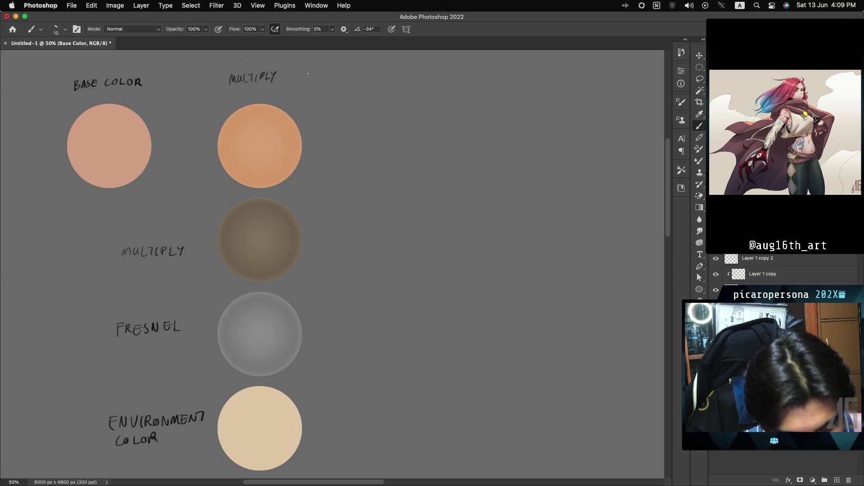
mouse_move(281, 73)
mouse_down()
mouse_move(288, 80)
mouse_move(300, 71)
mouse_up()
drag(297, 72, 301, 79)
drag(304, 71, 303, 78)
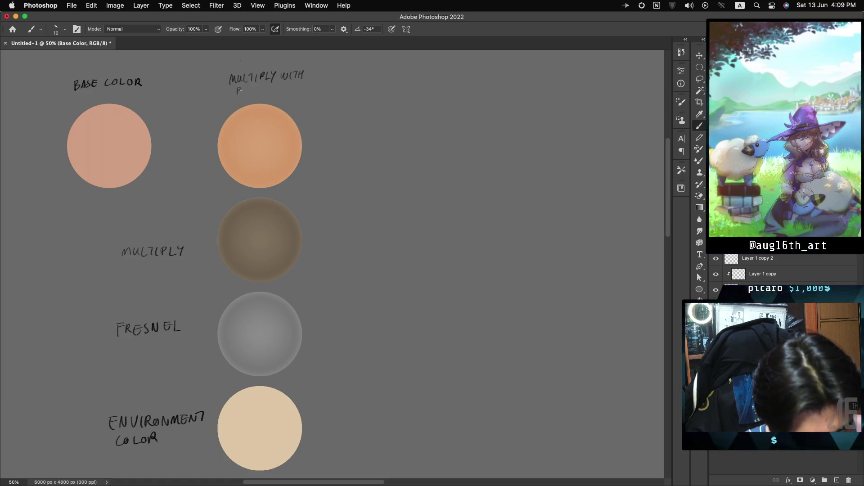
Finish the label with 'BASE AND GO INTO EMISSIVE'.
drag(254, 87, 299, 85)
drag(236, 96, 254, 94)
drag(251, 95, 251, 99)
drag(256, 95, 256, 95)
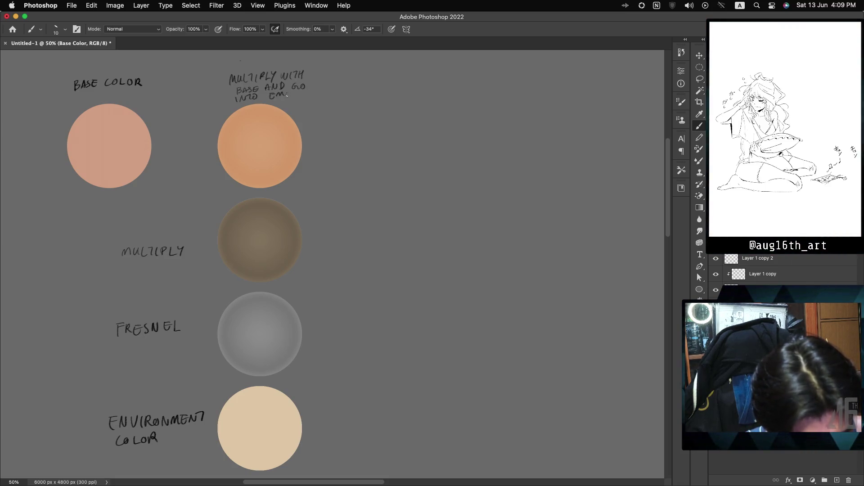
drag(305, 90, 305, 98)
drag(307, 90, 315, 98)
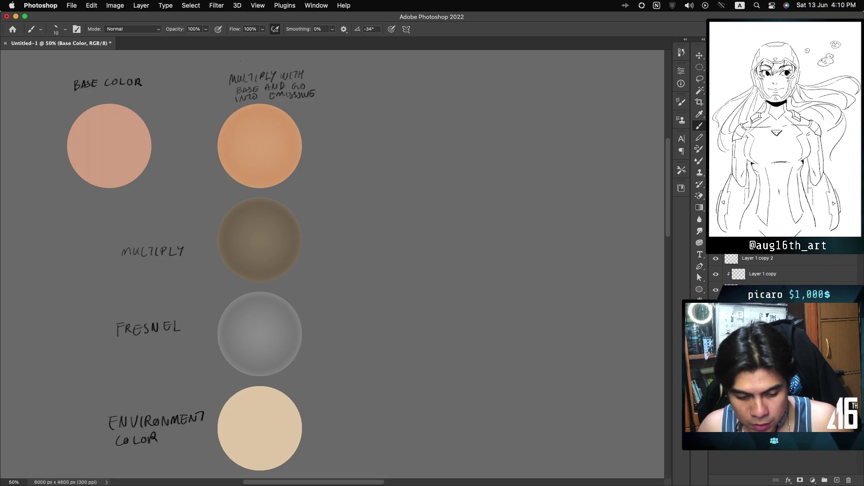
key(alt+bracketleft)
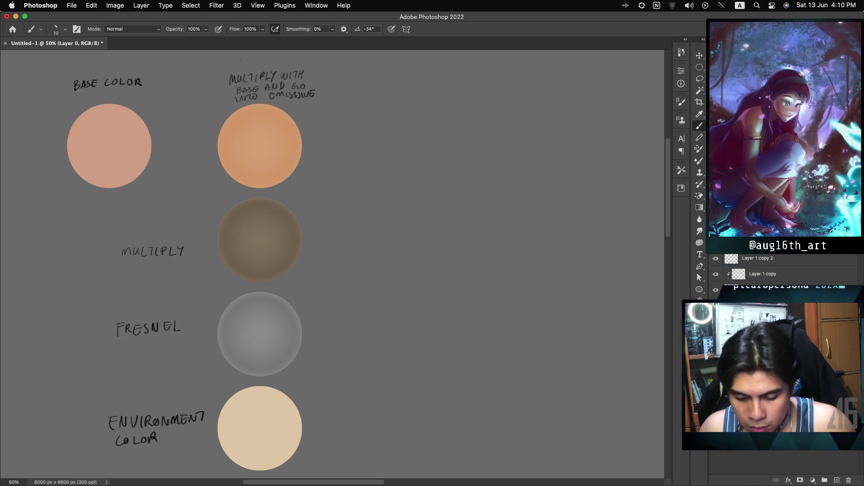
key(alt+bracketright)
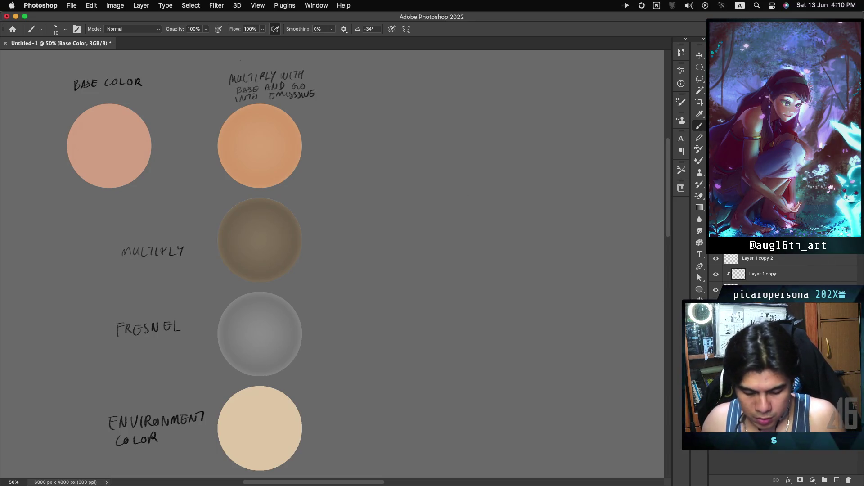
click(765, 464)
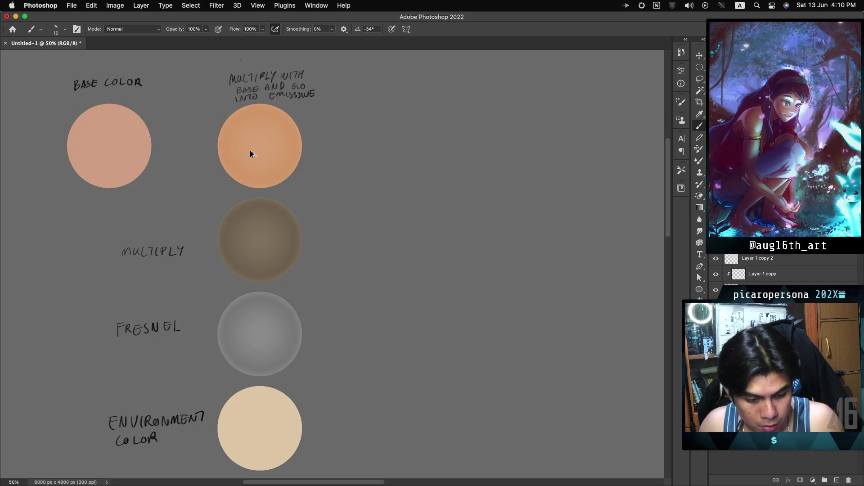
drag(263, 162, 355, 161)
key(z)
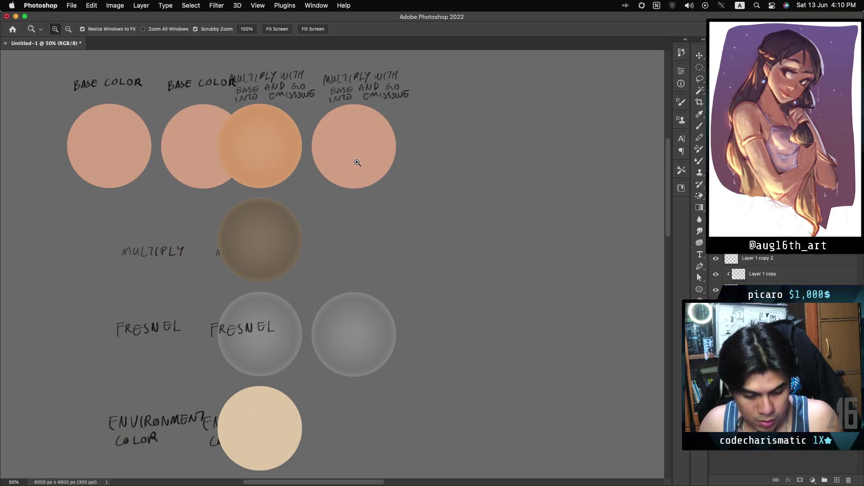
key(ctrl+z)
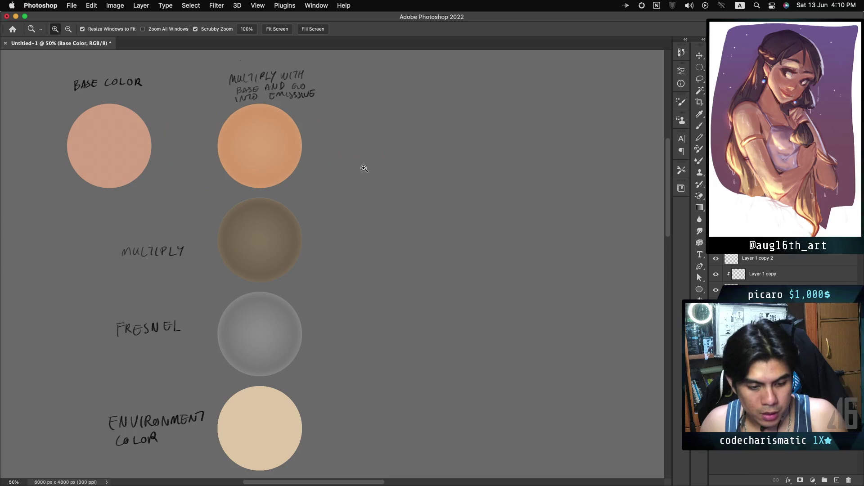
click(701, 68)
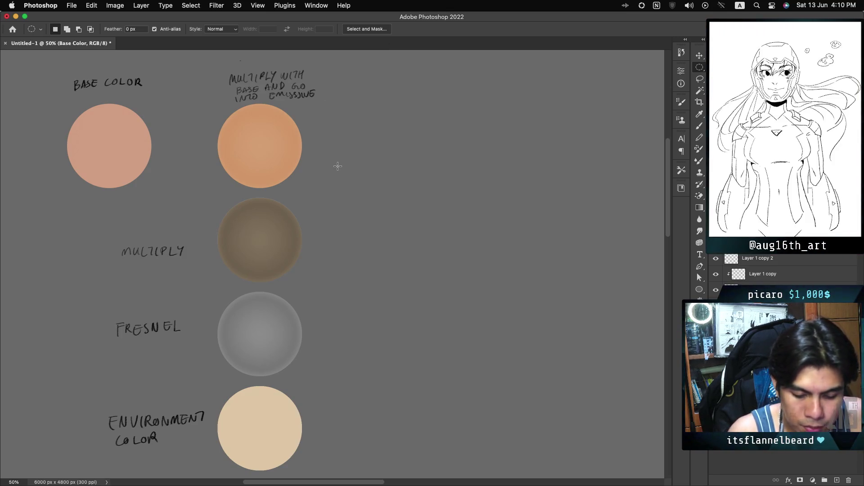
key(l)
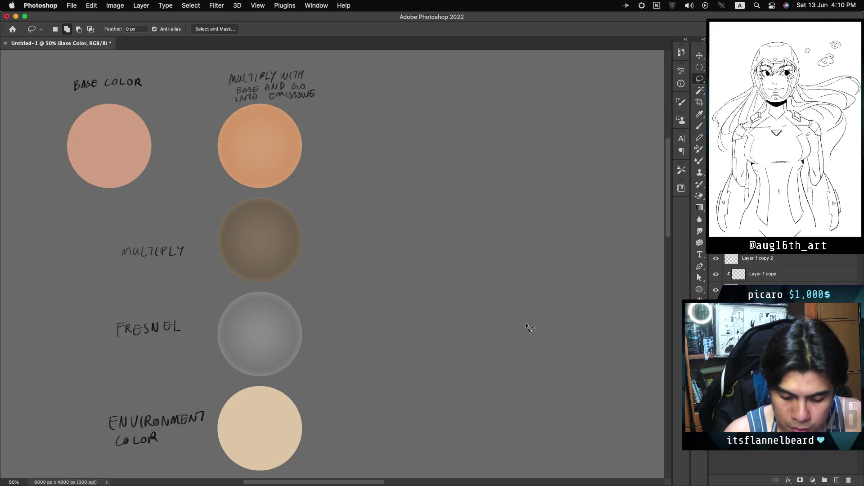
Move the pink base-colour circle copy to the right of the orange circle, starting a third column.
mouse_move(226, 111)
mouse_down()
mouse_move(216, 182)
mouse_move(248, 193)
mouse_move(311, 183)
mouse_move(277, 102)
mouse_move(250, 99)
mouse_move(225, 111)
mouse_up()
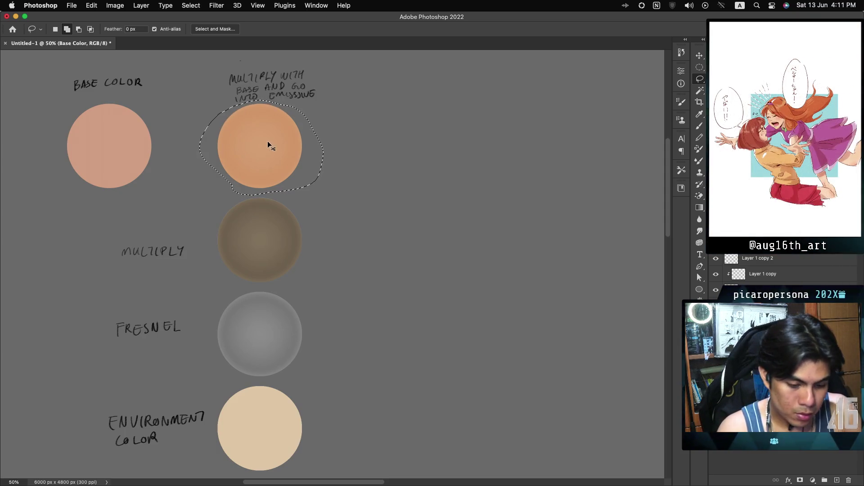
drag(263, 149, 418, 168)
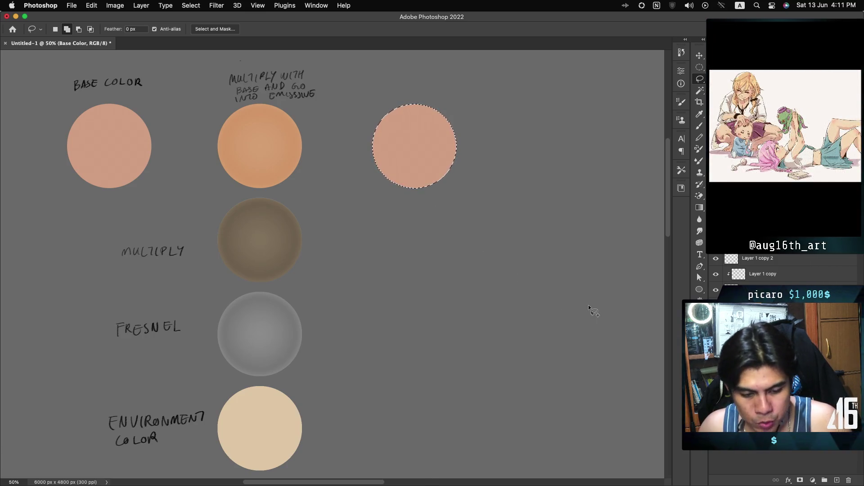
click(761, 321)
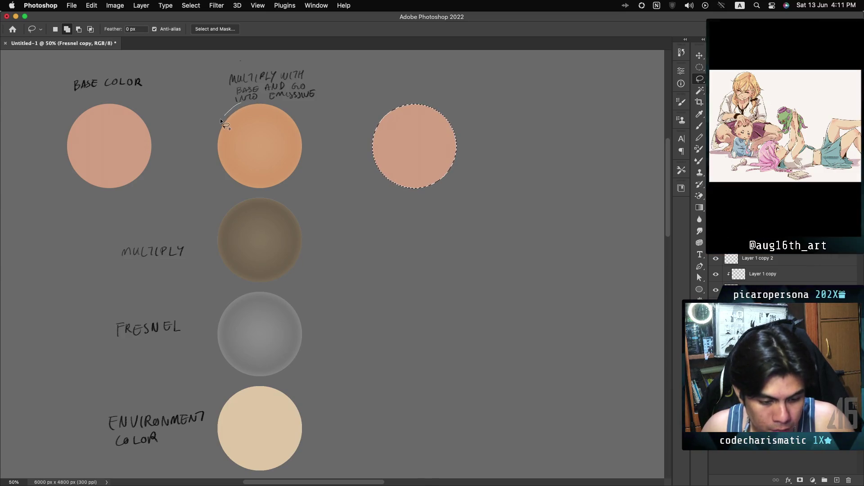
Try lasso-copying the orange circle to a new layer and dismiss the empty-selection error.
mouse_move(205, 162)
mouse_down()
mouse_move(210, 179)
mouse_move(243, 190)
mouse_move(315, 190)
mouse_move(313, 119)
mouse_up()
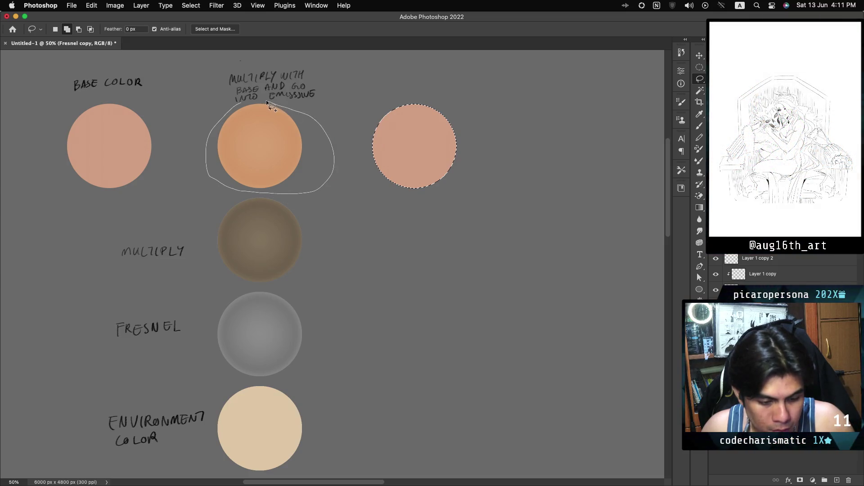
drag(252, 104, 235, 106)
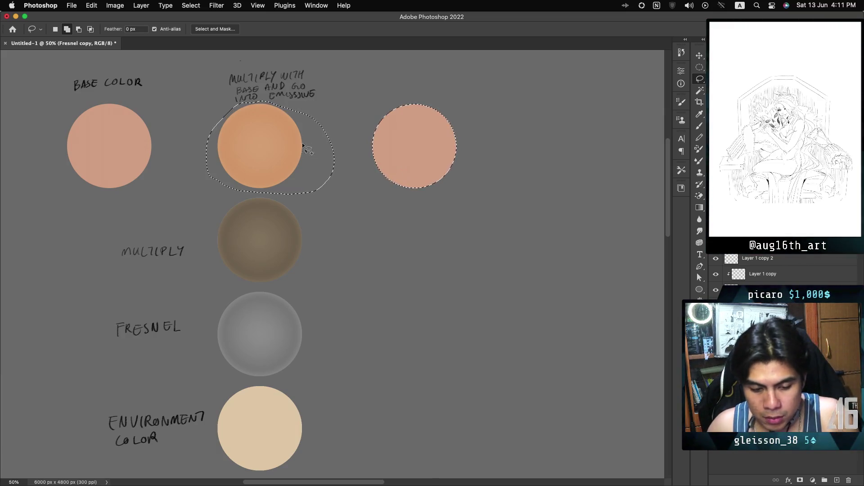
key(ctrl+j)
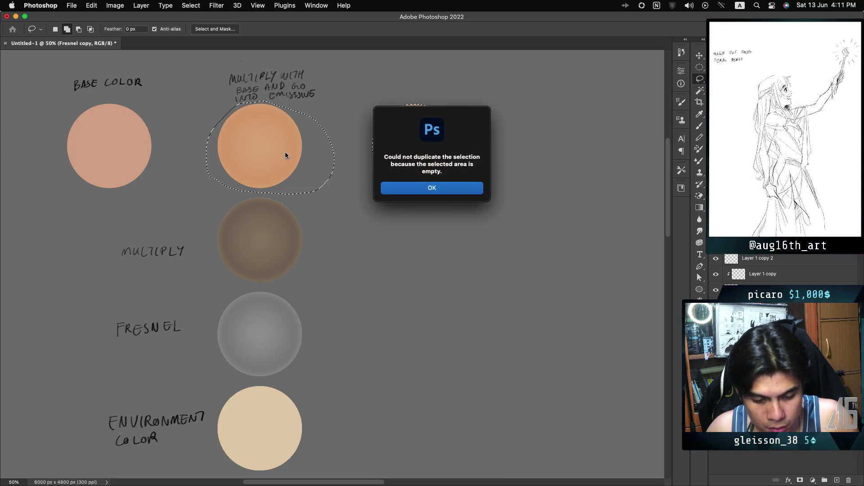
click(475, 189)
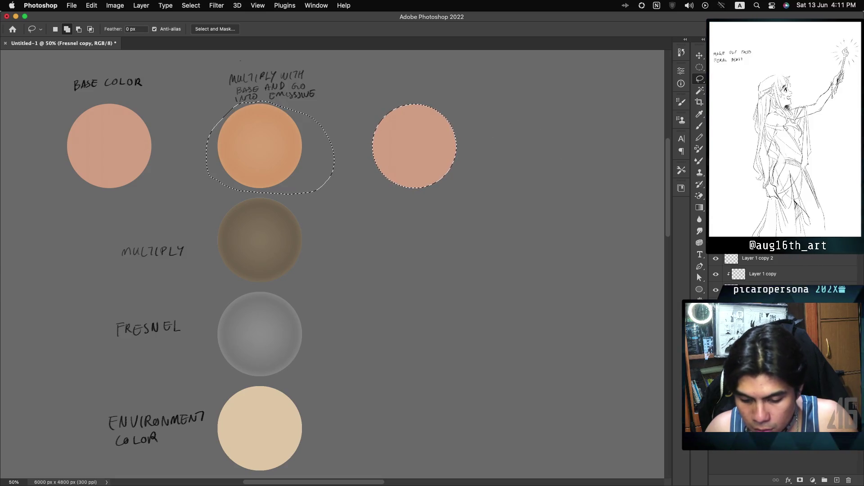
Toggle layer visibility to find and select Layer 1 copy 2, which holds the orange tone.
click(716, 310)
click(716, 311)
click(716, 311)
click(715, 311)
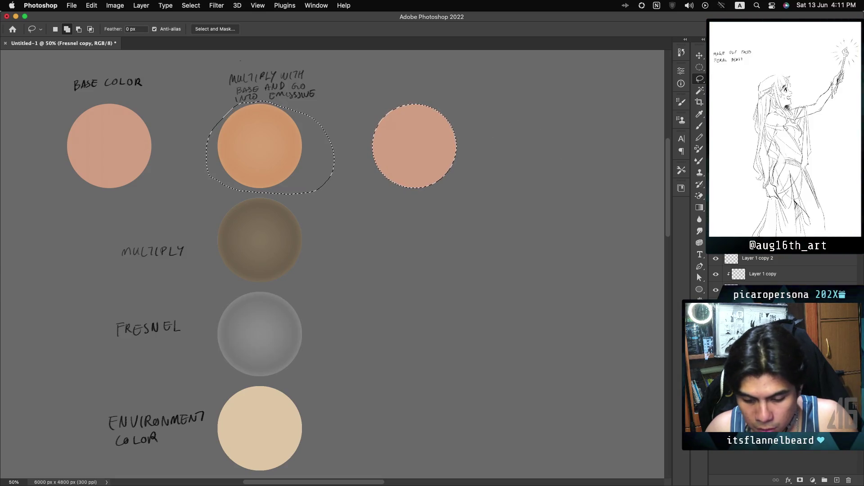
click(716, 290)
click(715, 290)
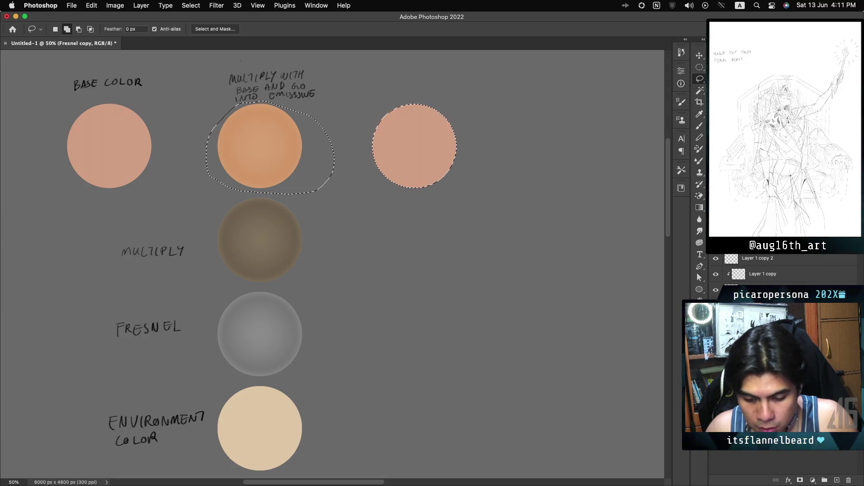
click(716, 258)
click(716, 258)
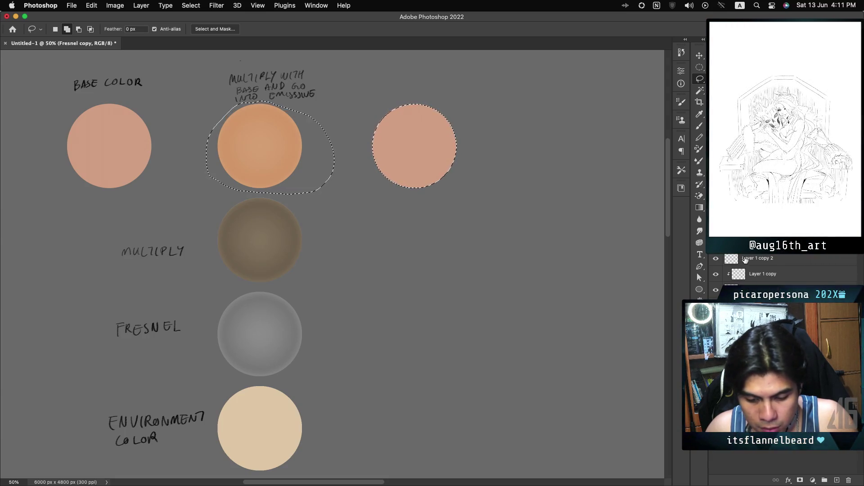
click(768, 261)
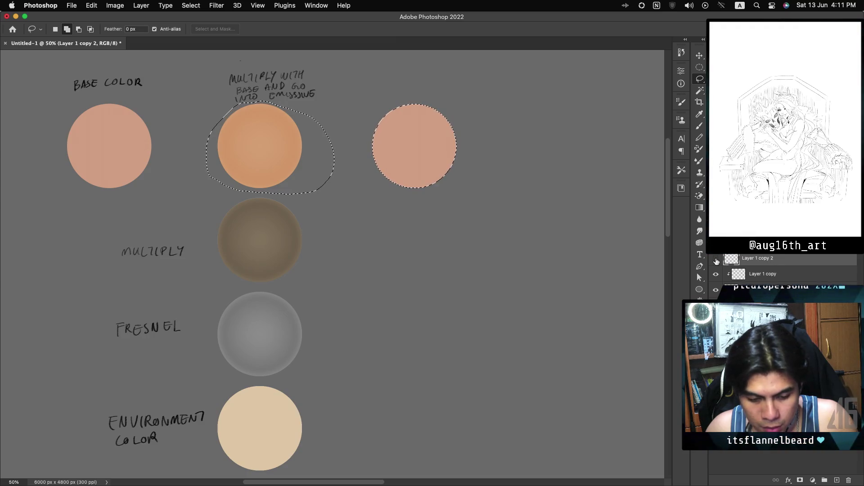
click(716, 260)
click(715, 260)
click(716, 259)
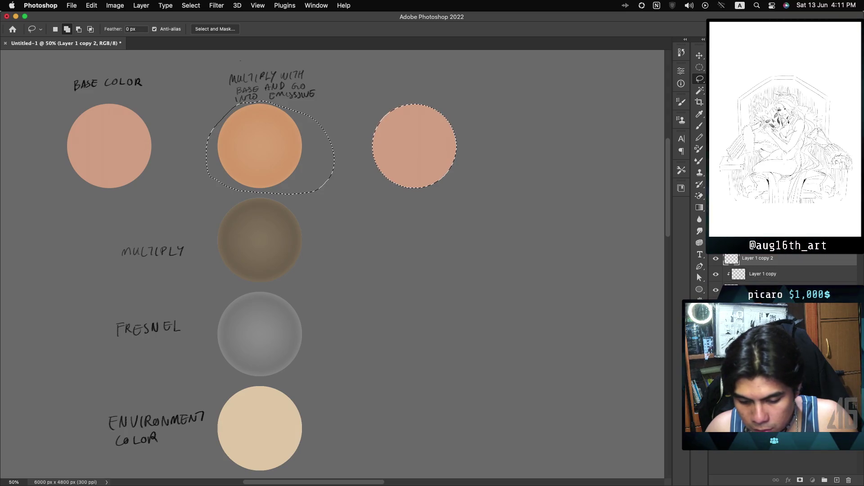
Recheck the Fresnel layers, then drag a copy of the orange tone over the right-hand circle.
scroll(783, 265, down, 1)
click(715, 294)
click(716, 293)
click(716, 278)
click(716, 276)
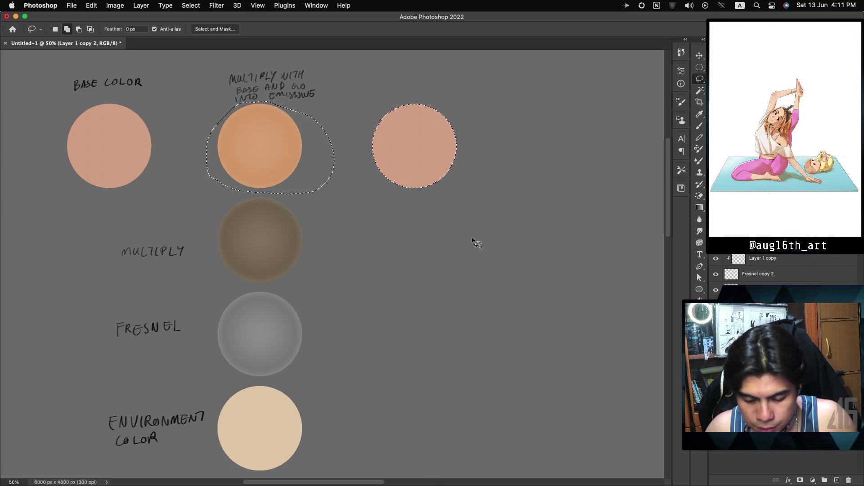
drag(242, 162, 395, 172)
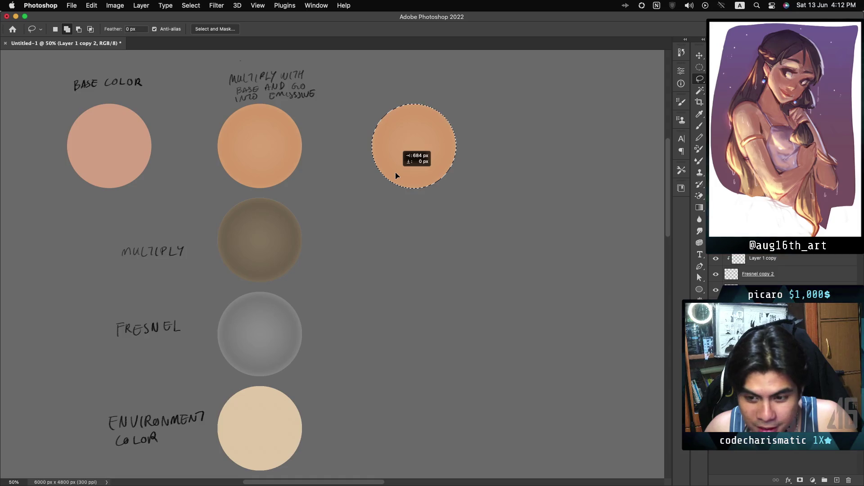
Drop the orange copy on the right of the top row and clear the selection.
drag(395, 172, 396, 172)
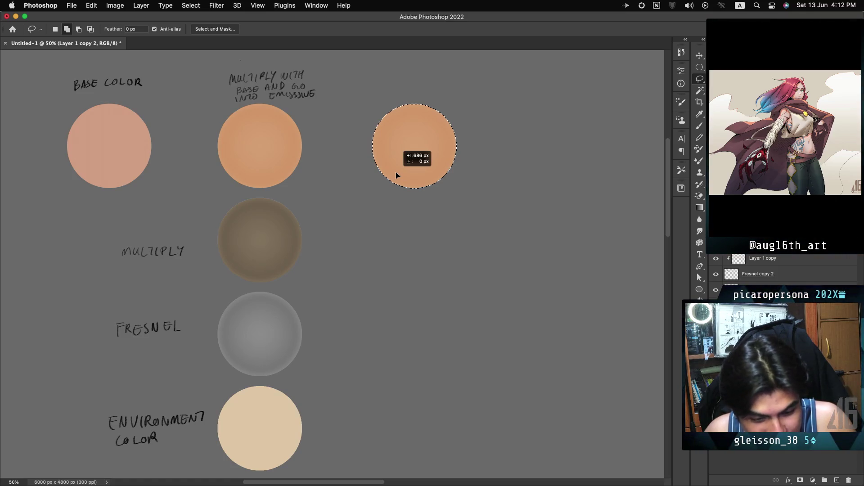
drag(395, 172, 396, 172)
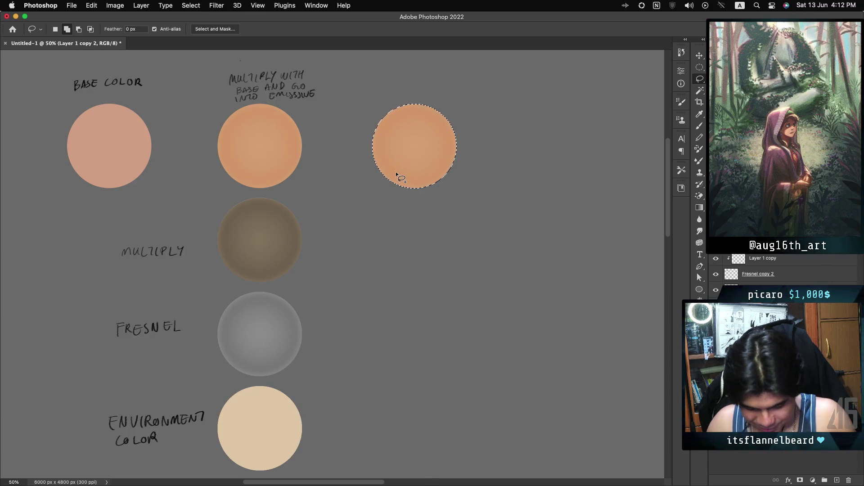
key(ctrl+d)
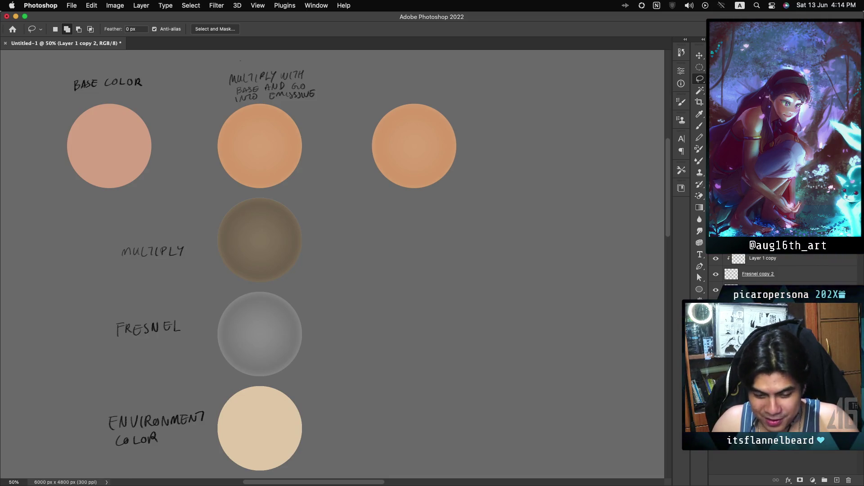
Load the middle and right orange circles of Layer 1 copy 2 as a selection.
key(super+h)
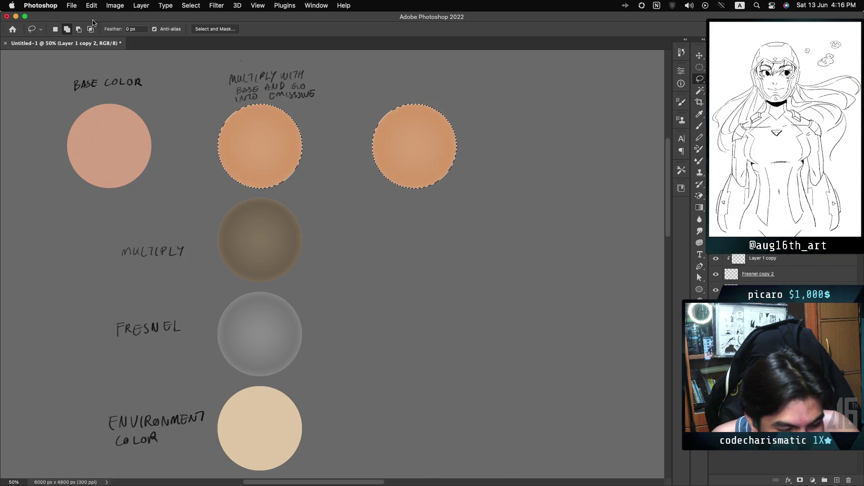
Keep only the right-hand circle selected, add a new Shadow layer, and pick Elliptical Marquee.
mouse_move(386, 93)
mouse_down()
mouse_move(406, 211)
mouse_move(466, 92)
mouse_move(455, 93)
mouse_up()
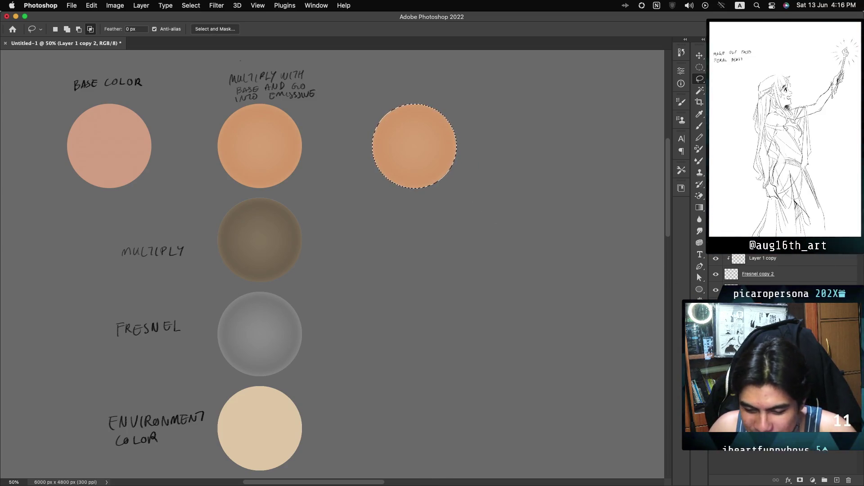
click(836, 480)
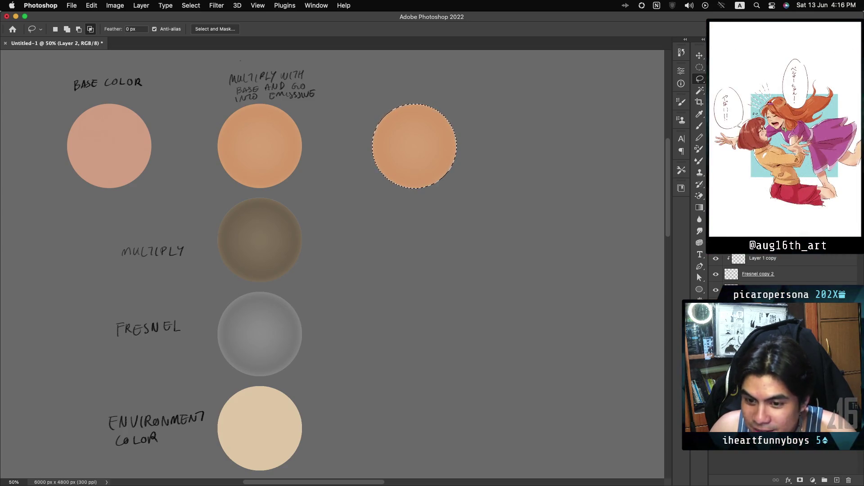
key(ctrl+z)
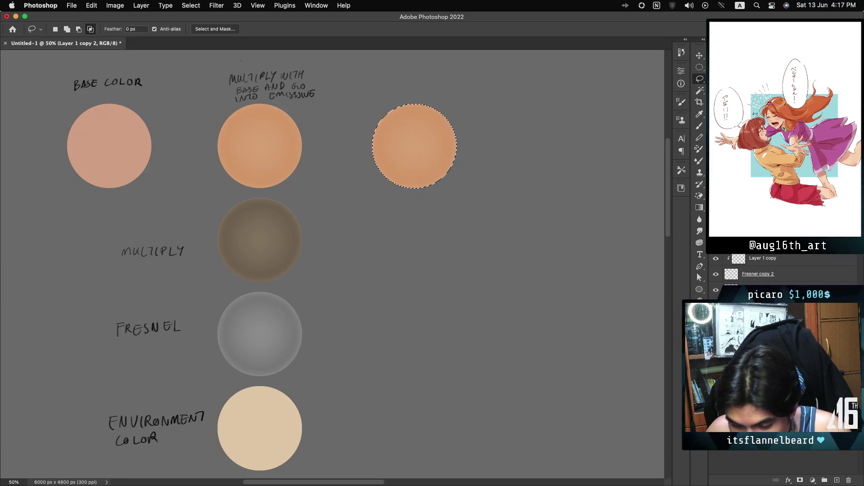
key(alt+[)
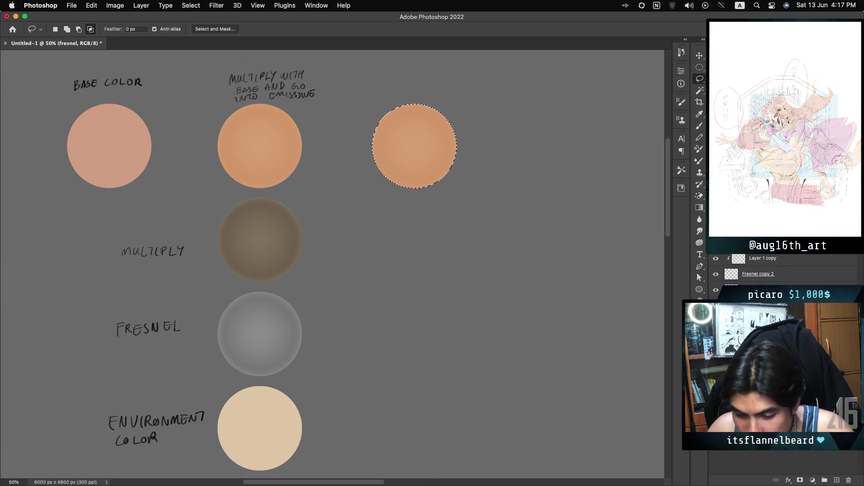
key(ctrl+j)
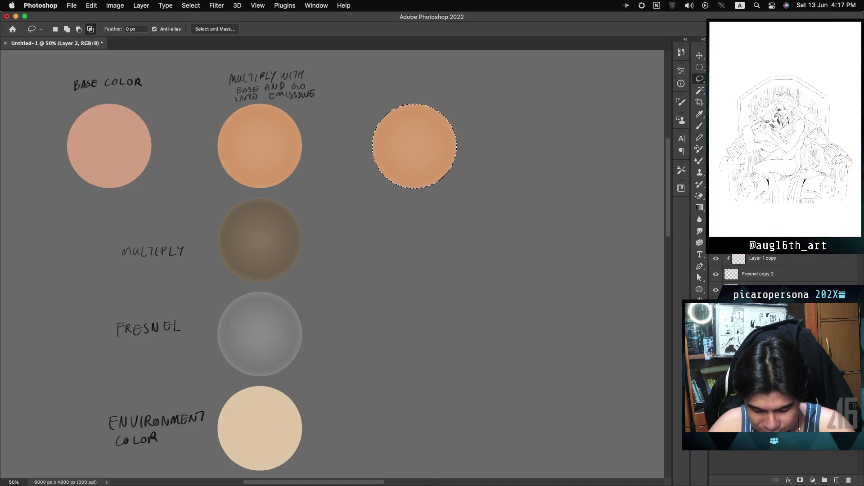
key(Return)
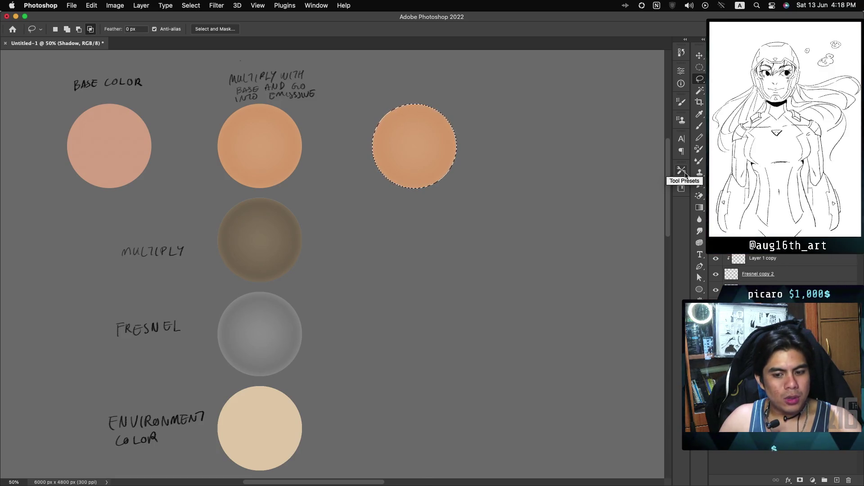
click(701, 66)
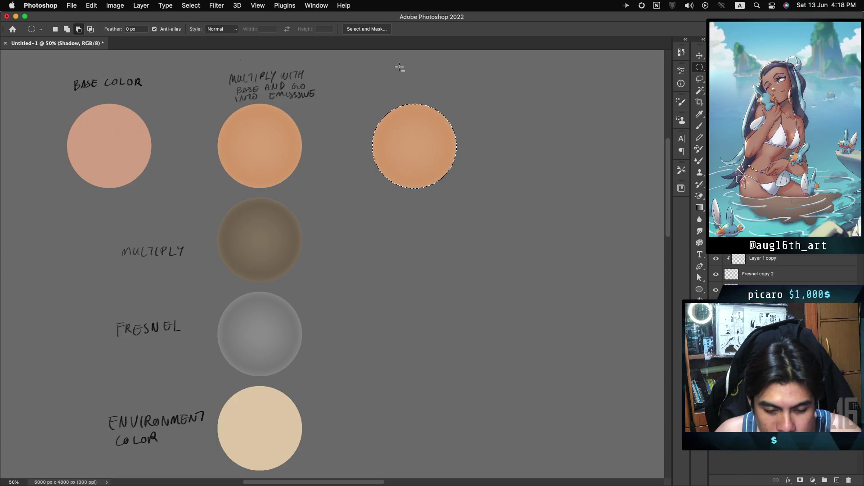
Fill a crescent cut from the right circle with grey 8f8f8f, blend it with Multiply, then deselect.
mouse_move(384, 65)
mouse_down()
mouse_move(444, 140)
mouse_move(480, 169)
mouse_move(488, 161)
mouse_up()
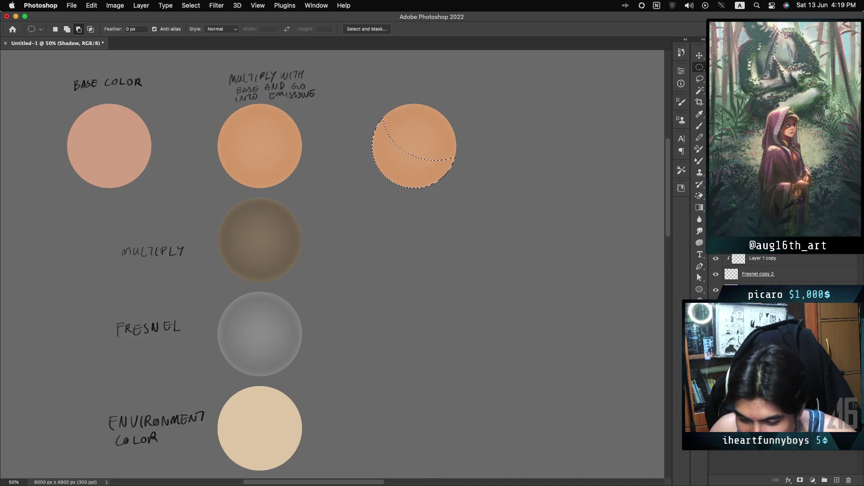
click(699, 343)
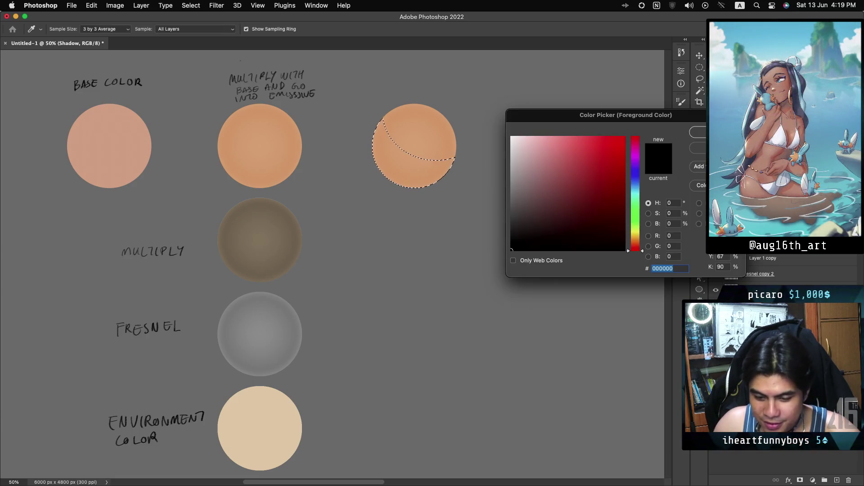
click(463, 188)
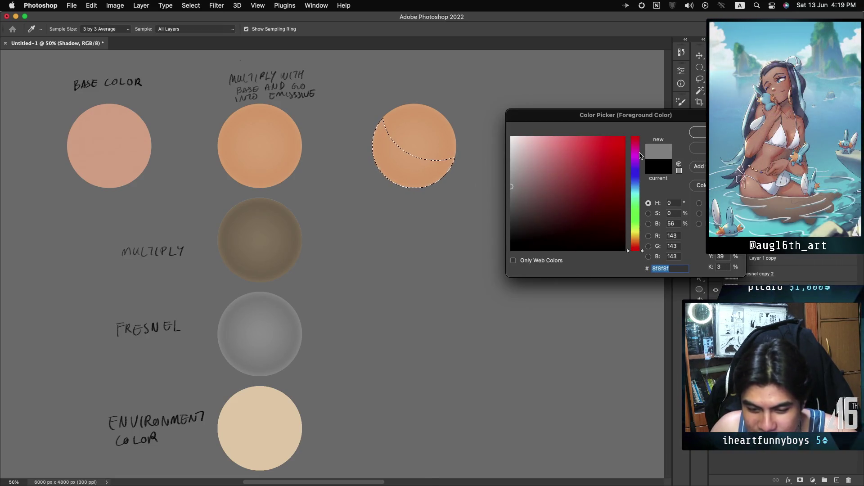
click(699, 133)
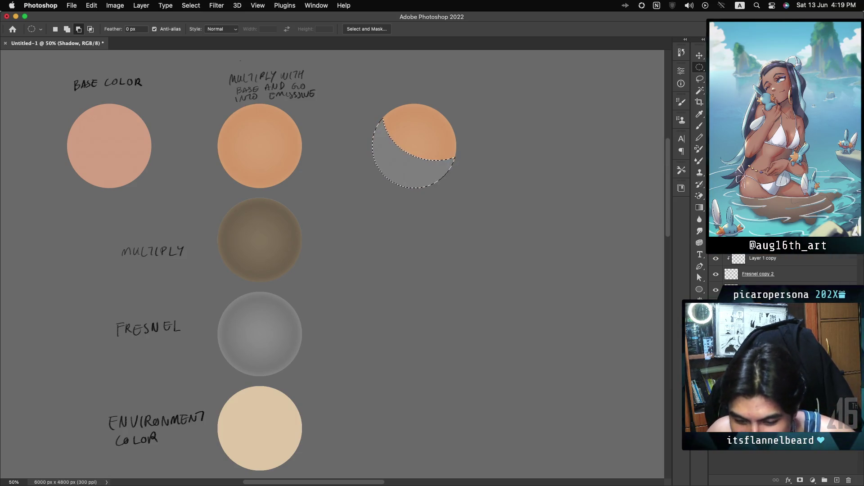
click(729, 215)
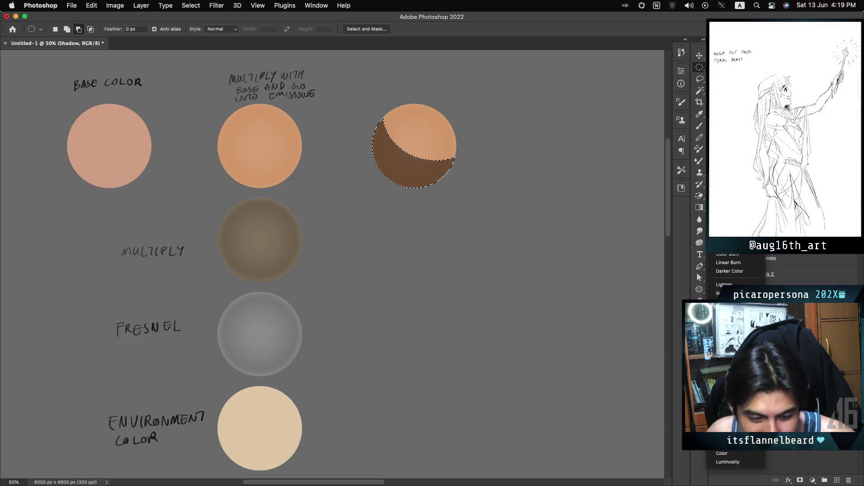
key(Return)
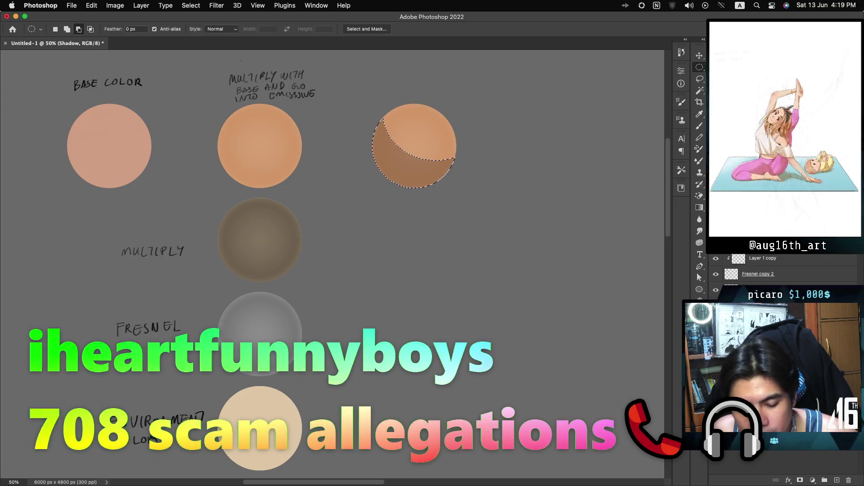
key(super+d)
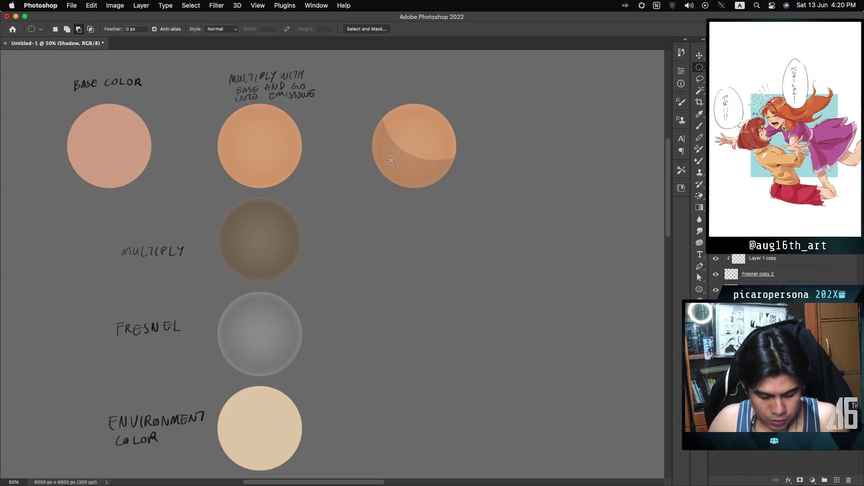
Move the duplicated grey shadow crescent below the third circle.
drag(409, 169, 417, 256)
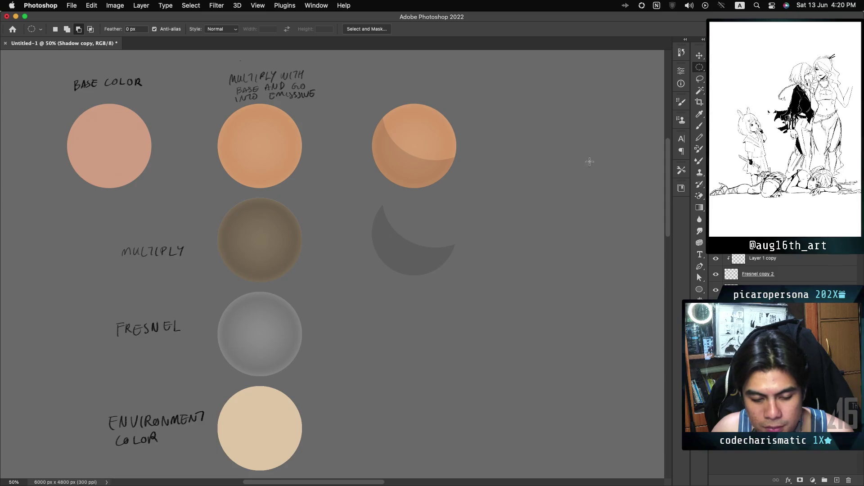
key(alt+[)
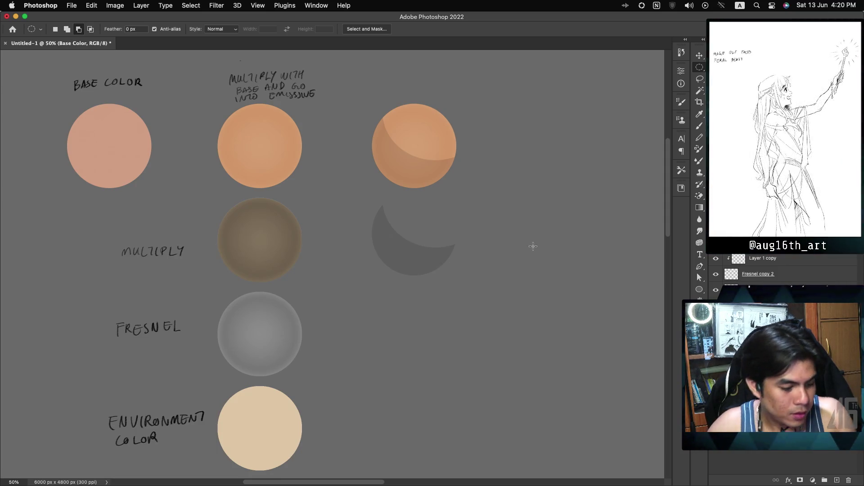
Hand-letter SHADOW above the third circle with the brush, then marquee-select around that circle.
key(b)
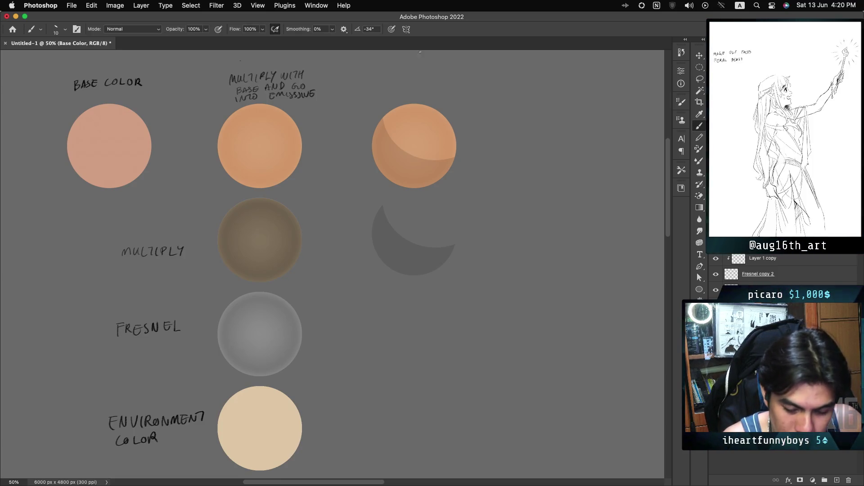
mouse_move(398, 68)
mouse_down()
mouse_move(393, 77)
mouse_move(416, 69)
mouse_up()
drag(419, 68, 426, 67)
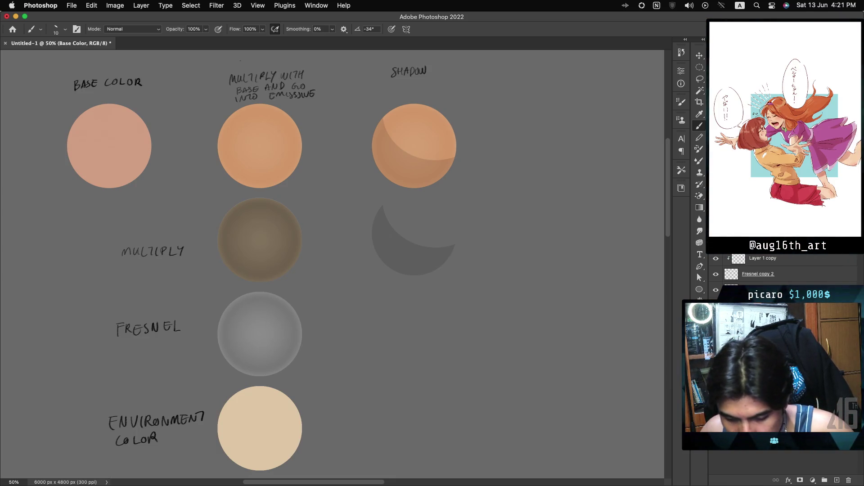
key(ctrl+z)
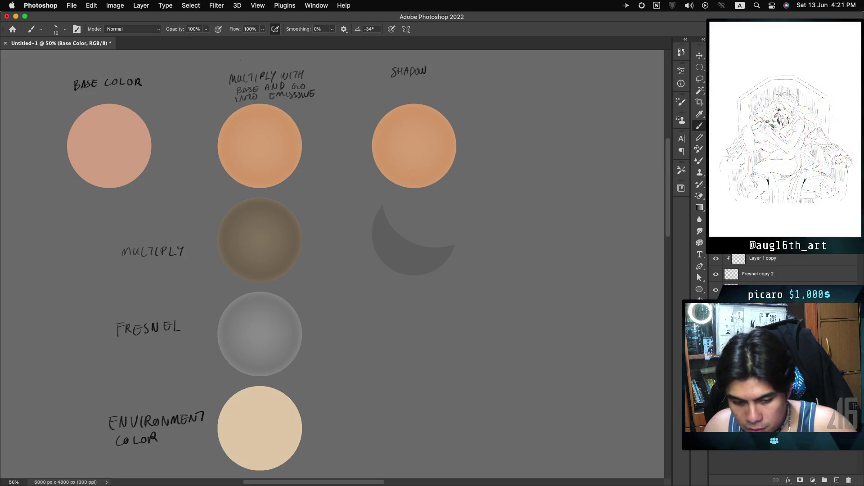
key(ctrl+shift+z)
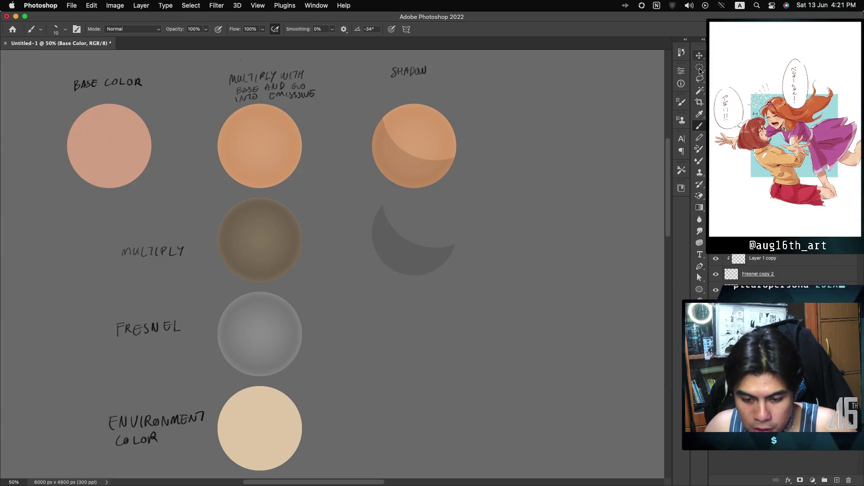
click(700, 70)
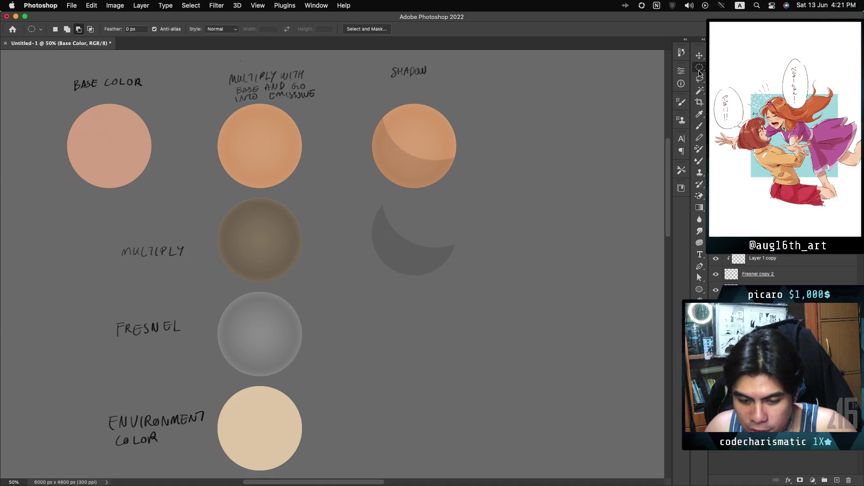
mouse_move(361, 93)
mouse_down()
mouse_move(443, 153)
mouse_move(463, 194)
mouse_up()
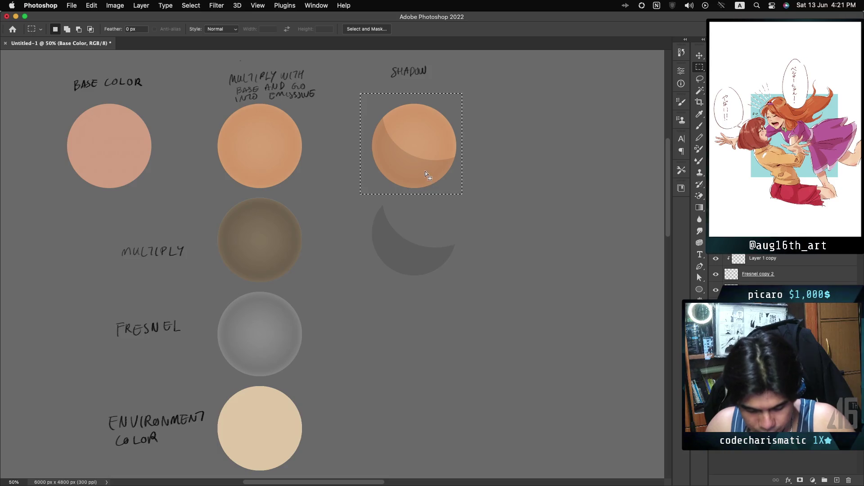
Copy each layer's part of the third circle (base, orange, shadow crescent) rightward into a fourth circle.
mouse_move(420, 167)
mouse_down()
mouse_move(583, 174)
mouse_move(555, 171)
mouse_up()
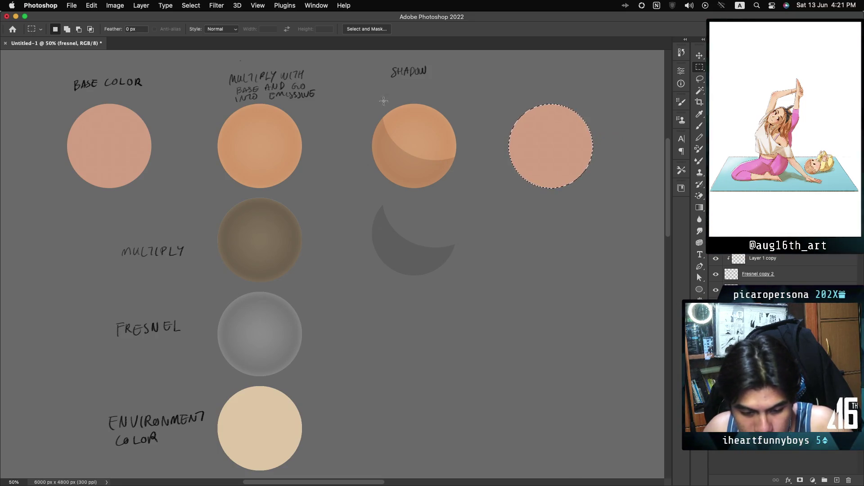
drag(364, 93, 463, 193)
drag(416, 169, 550, 175)
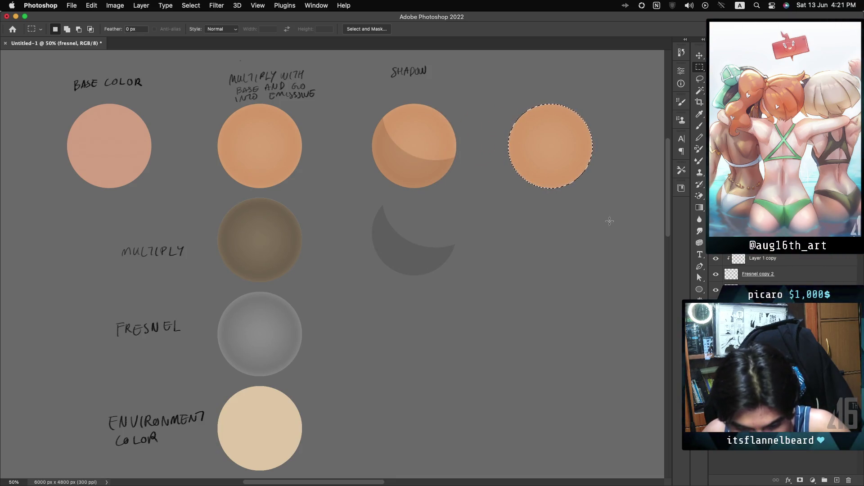
drag(362, 97, 461, 192)
drag(407, 169, 544, 172)
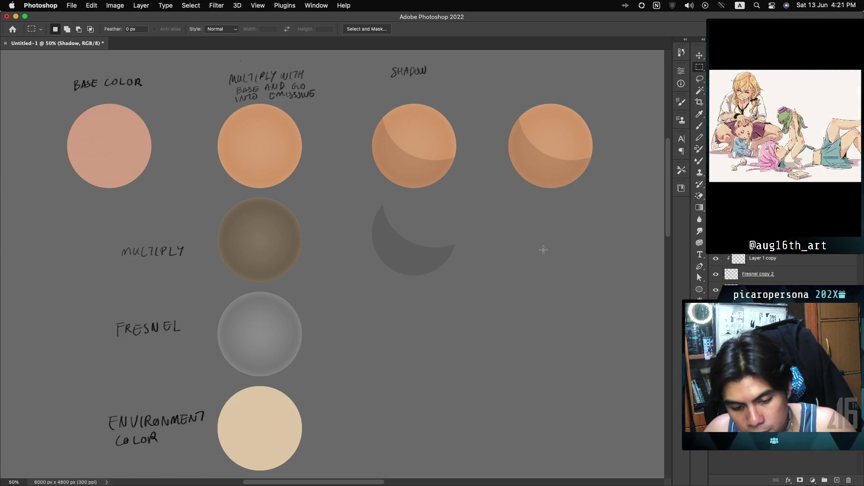
scroll(544, 250, right, 3)
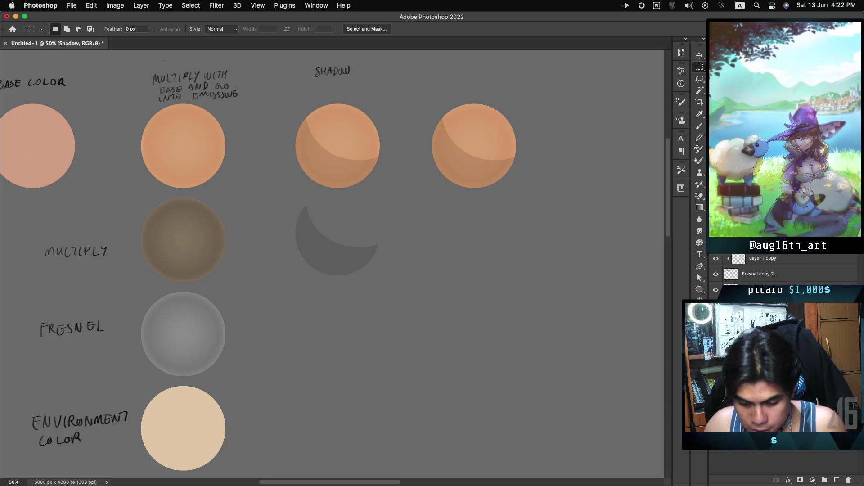
Load the top-row circles' pixels and intersect the selection down to the rightmost circle.
key(ctrl+shift+d)
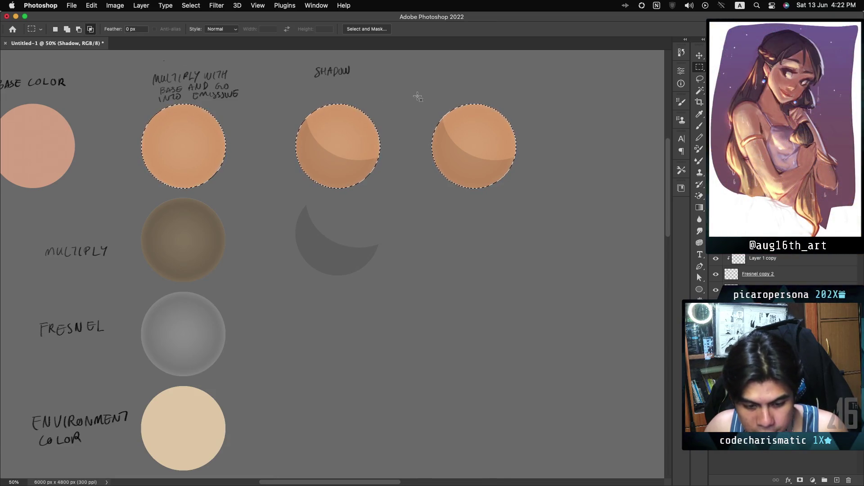
drag(530, 215, 531, 216)
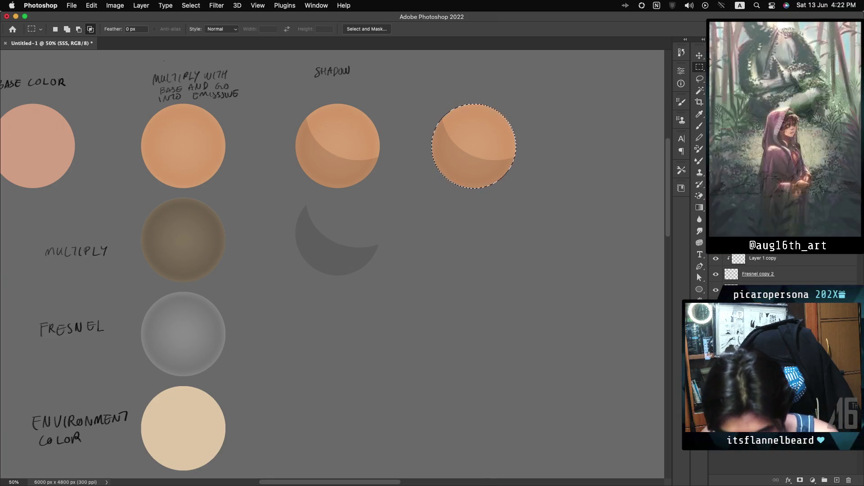
Set the SSS layer to Lighten blending and choose #e87777 as the foreground colour.
click(732, 238)
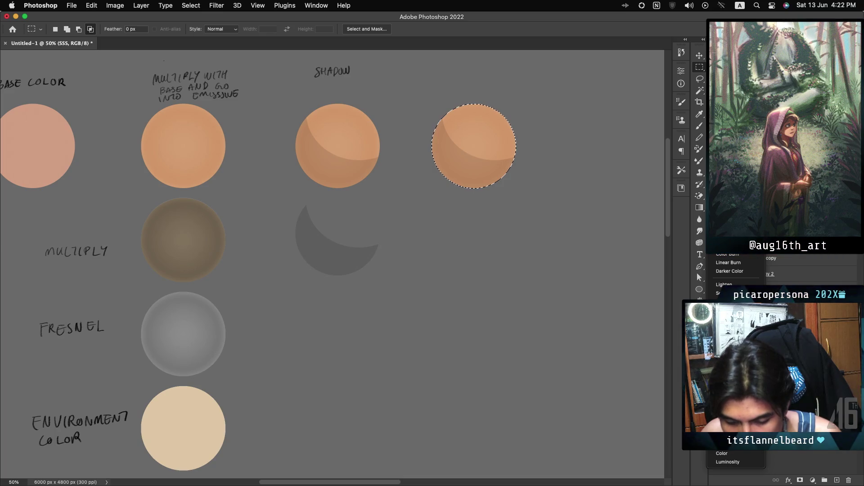
click(713, 282)
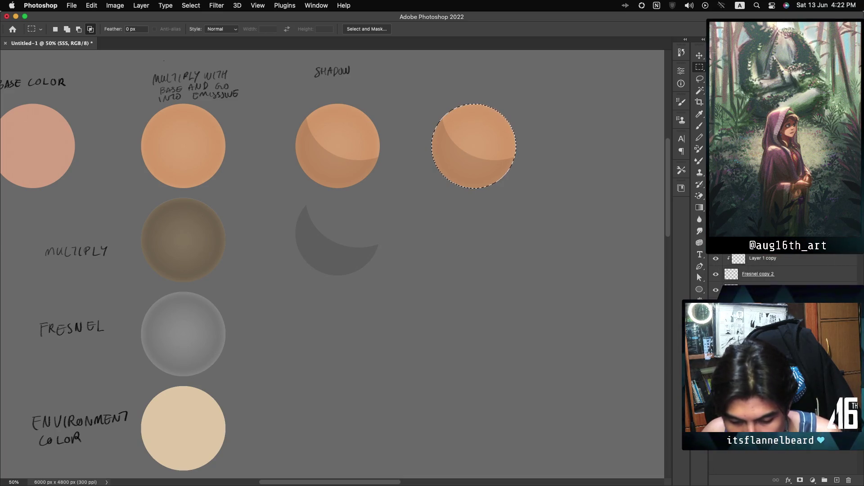
click(699, 340)
click(555, 164)
drag(551, 155, 569, 149)
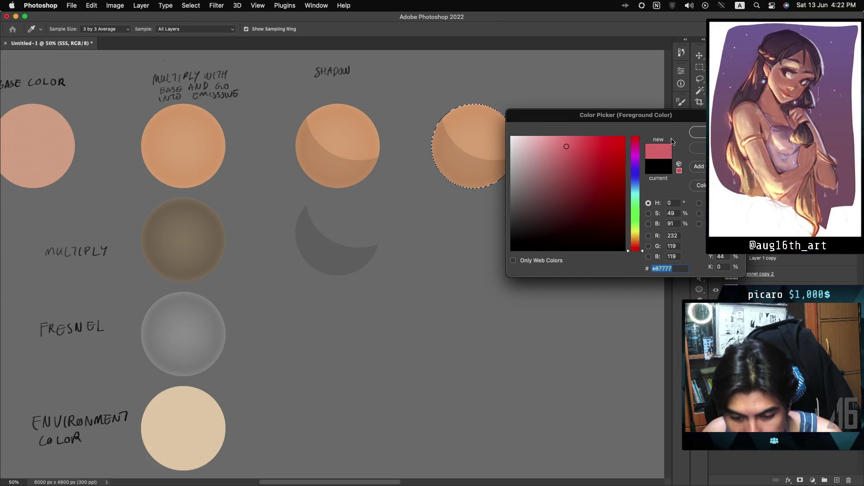
key(Return)
key(m)
Switch to the Brush at 0% hardness and enlarge it well beyond its default size.
click(699, 127)
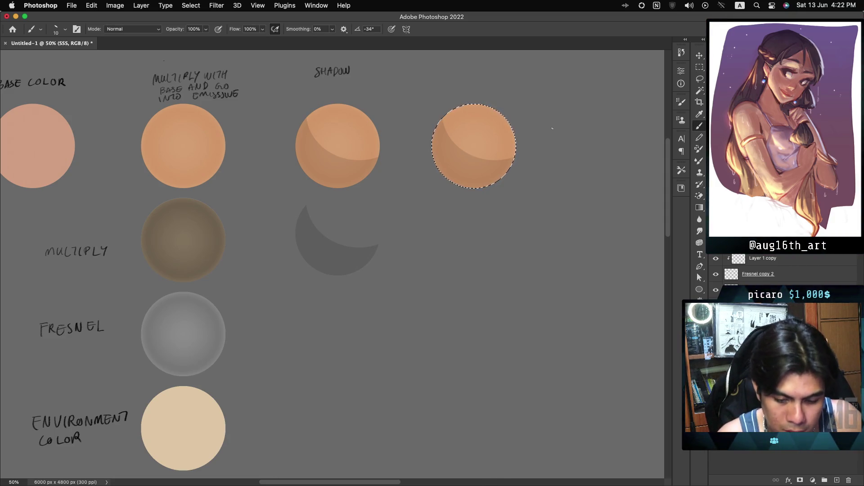
key(l)
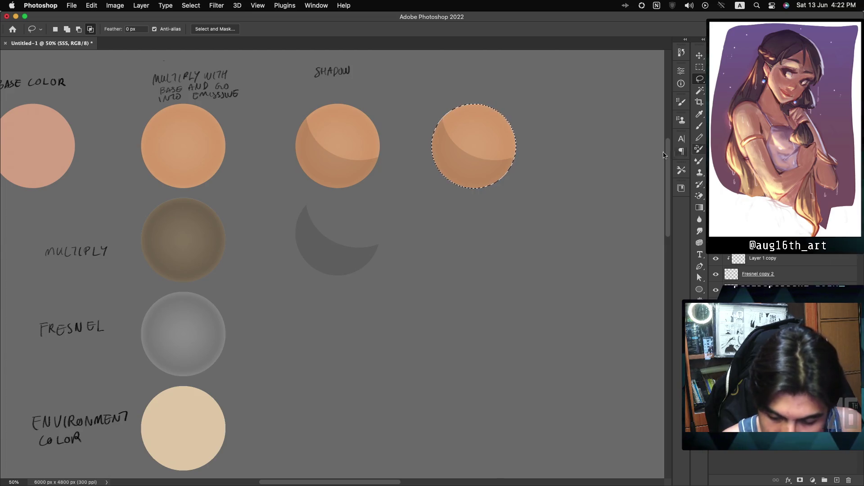
key(b)
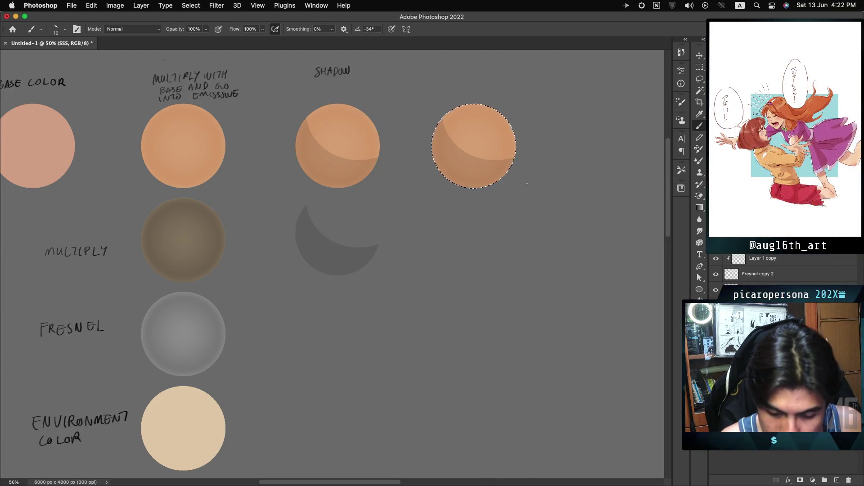
right_click(531, 170)
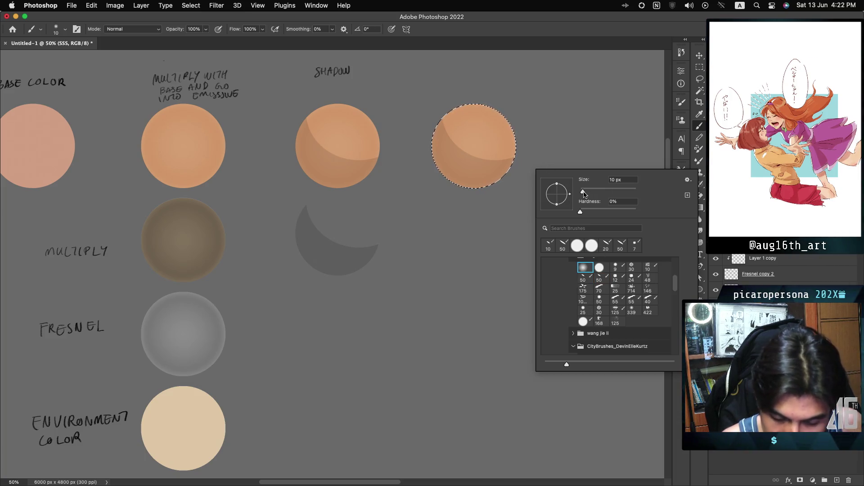
drag(583, 194, 604, 192)
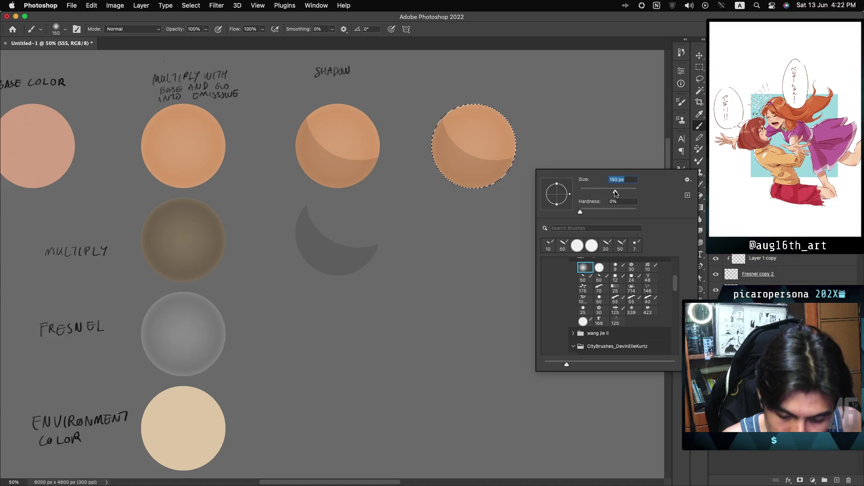
key(Return)
key(bracketright)
key(bracketright)
key(bracketright)
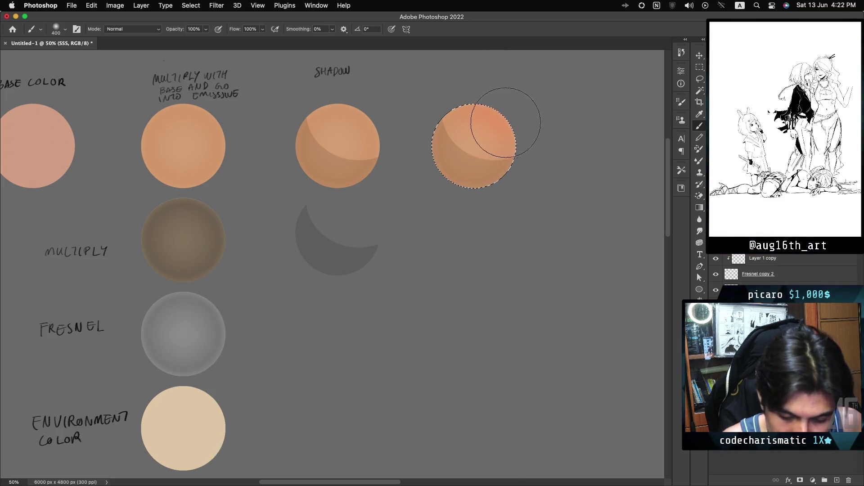
Paint a soft red glow over the fourth circle, undo a stray copy, and deselect.
mouse_move(502, 117)
mouse_down()
mouse_move(516, 94)
mouse_move(492, 106)
mouse_move(498, 130)
mouse_move(482, 131)
mouse_move(500, 120)
mouse_up()
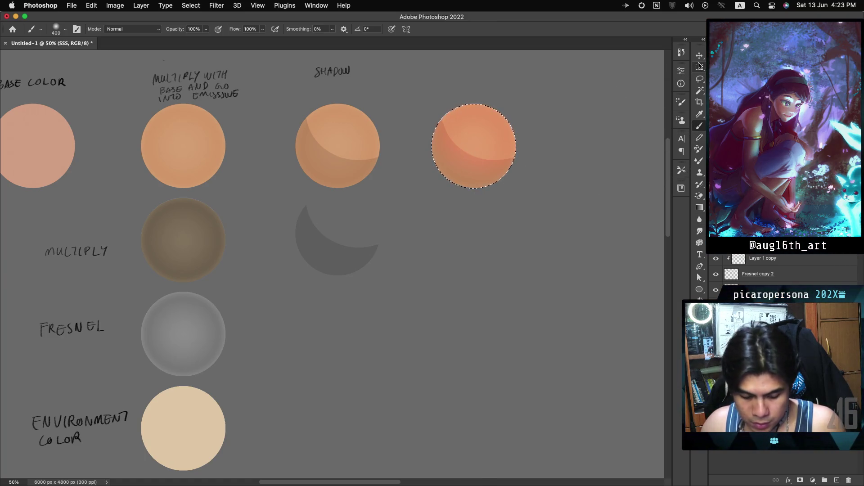
mouse_move(478, 151)
mouse_down()
mouse_move(479, 253)
mouse_move(476, 241)
mouse_up()
key(ctrl+z)
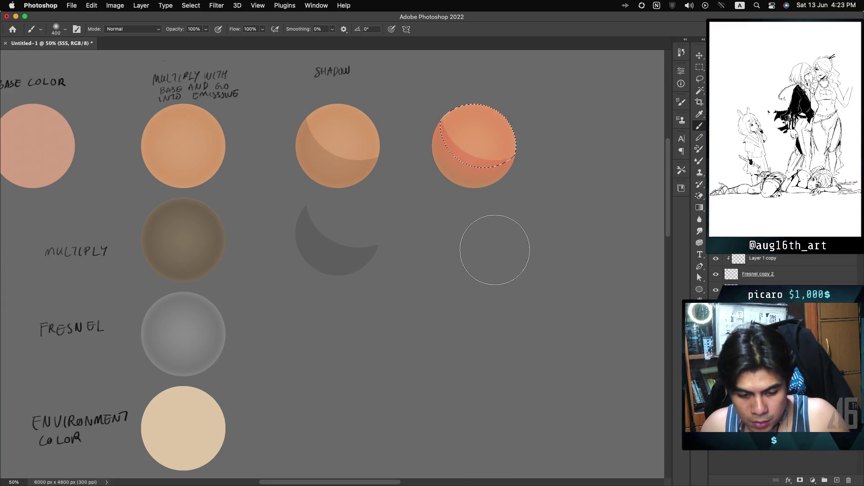
key(ctrl+z)
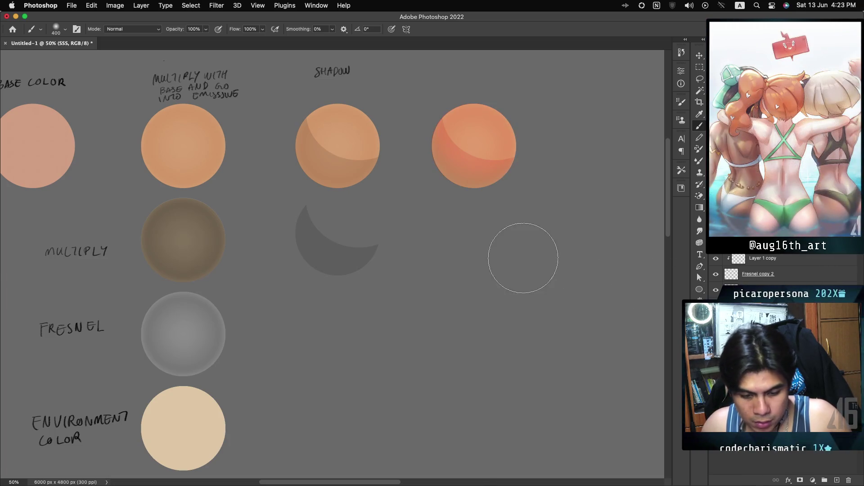
key(ctrl+d)
Alt-drag a copy of the red glow below the fourth circle, then toggle it to compare.
drag(473, 154, 472, 244)
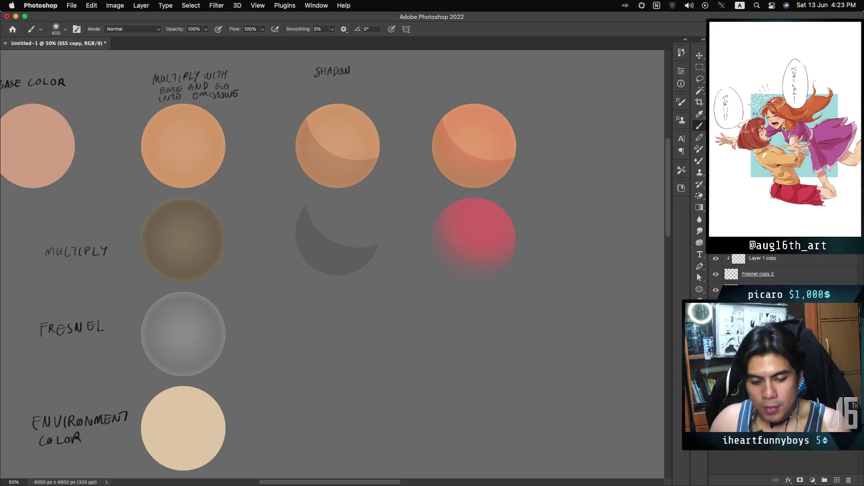
key(alt+[)
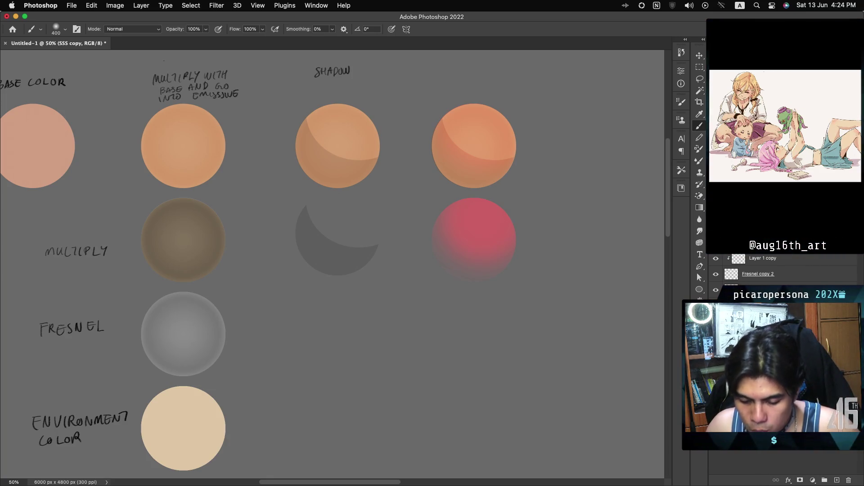
key(alt+super+a)
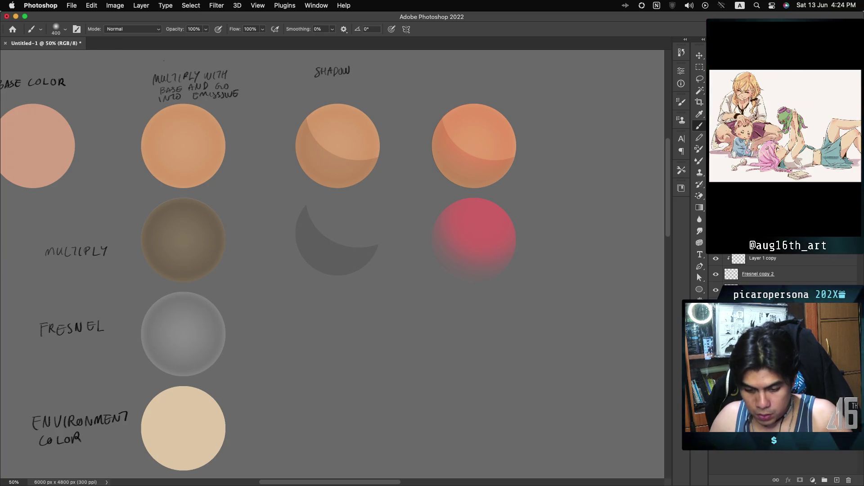
key(super+z)
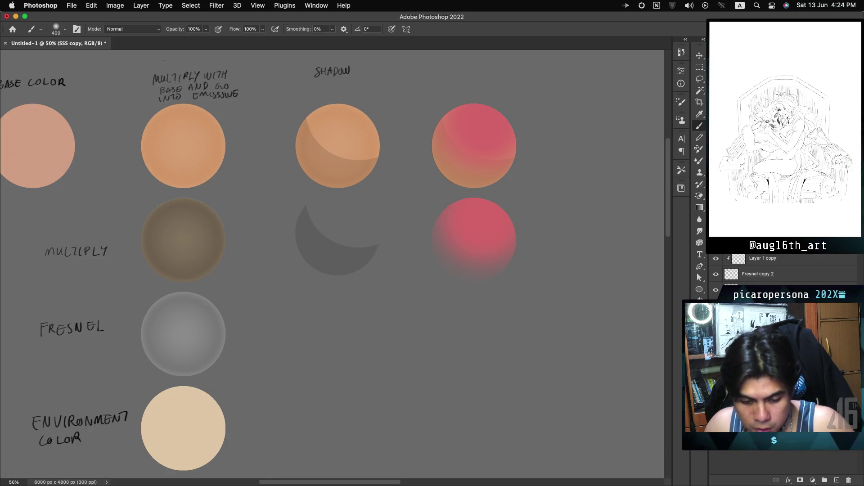
key(shift+super+z)
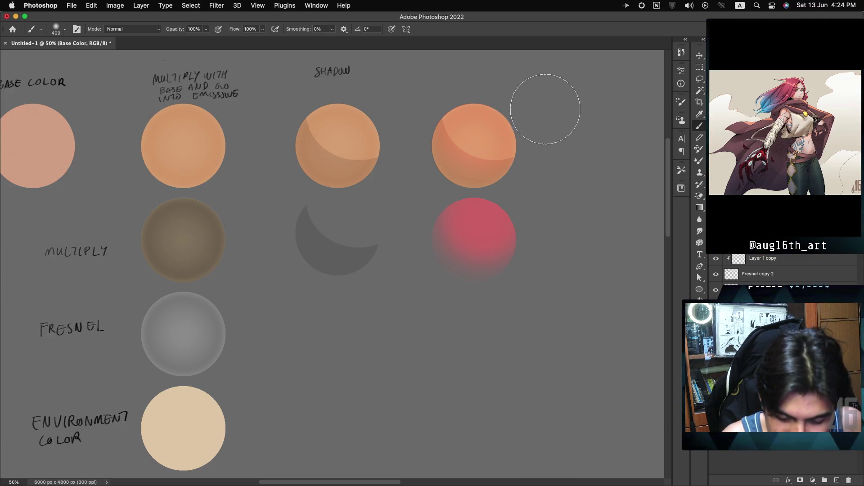
Switch to the tapered 50 px lettering brush and shrink it to 15 px.
key(shift+b)
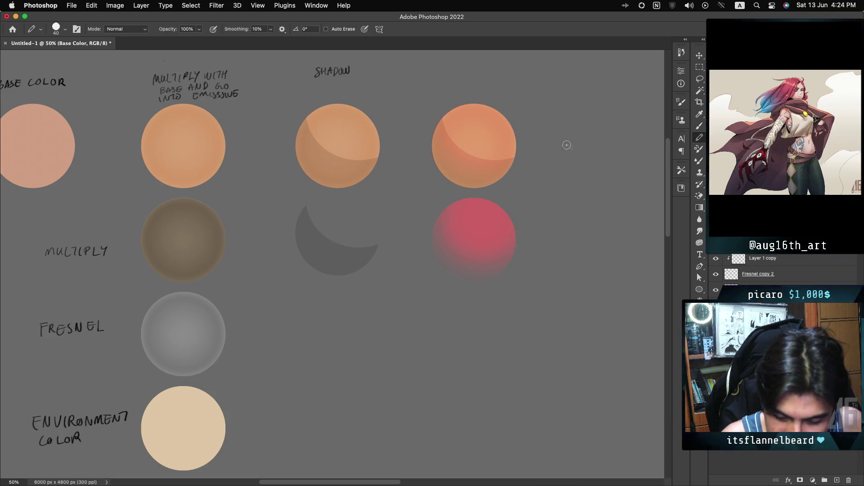
right_click(545, 133)
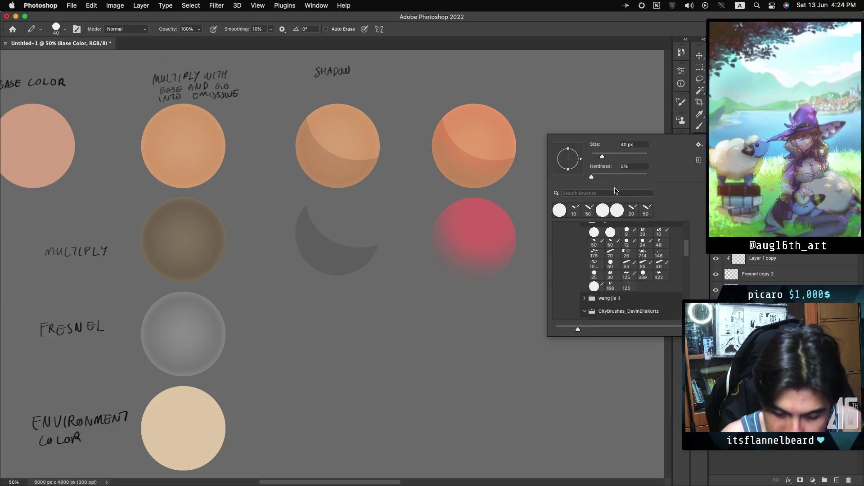
click(589, 210)
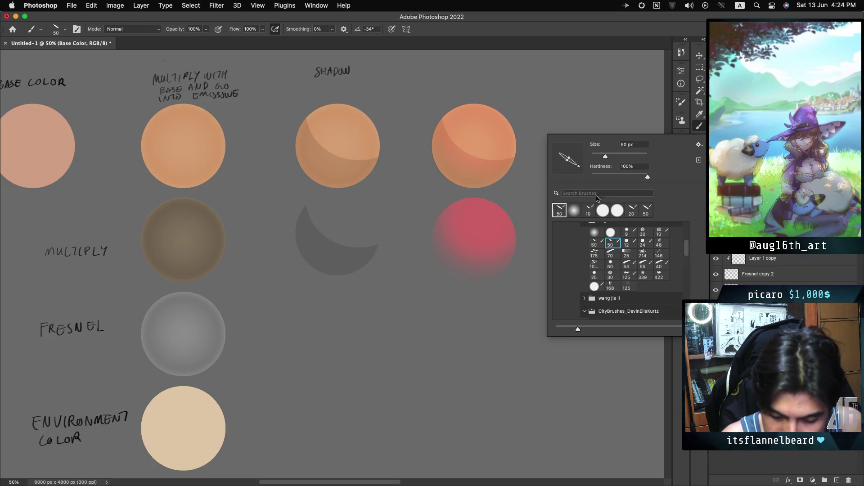
click(638, 30)
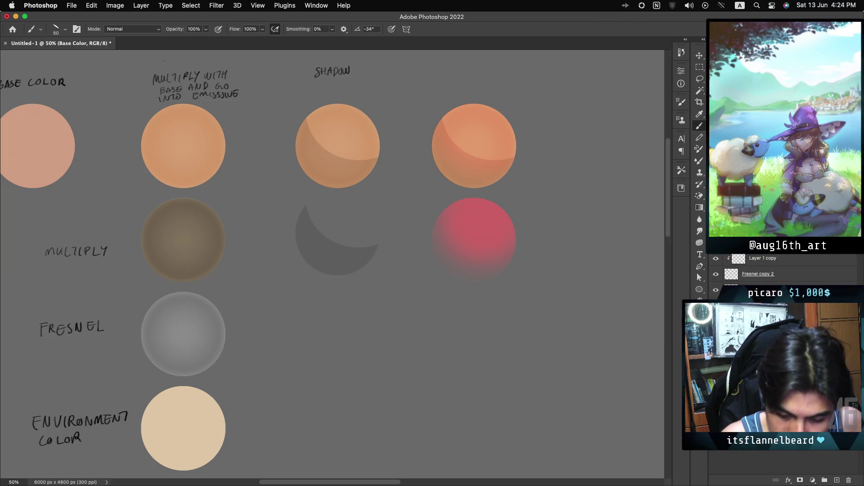
key(bracketleft)
key(bracketleft)
key(bracketleft)
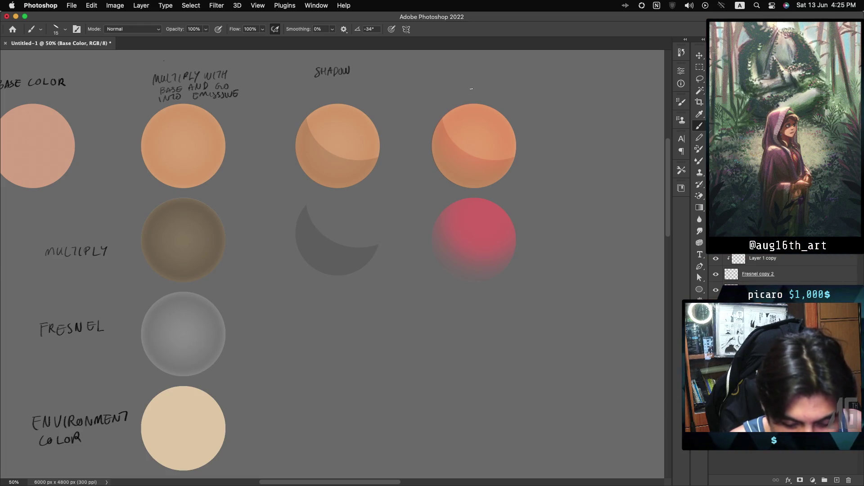
Hand-letter the label SSS above the fourth circle.
mouse_move(465, 66)
mouse_down()
mouse_move(460, 75)
mouse_move(469, 74)
mouse_up()
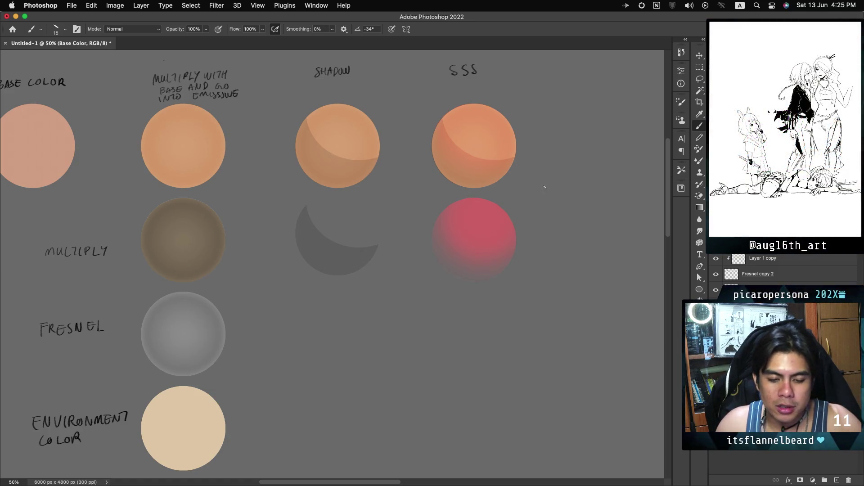
scroll(332, 268, left, 5)
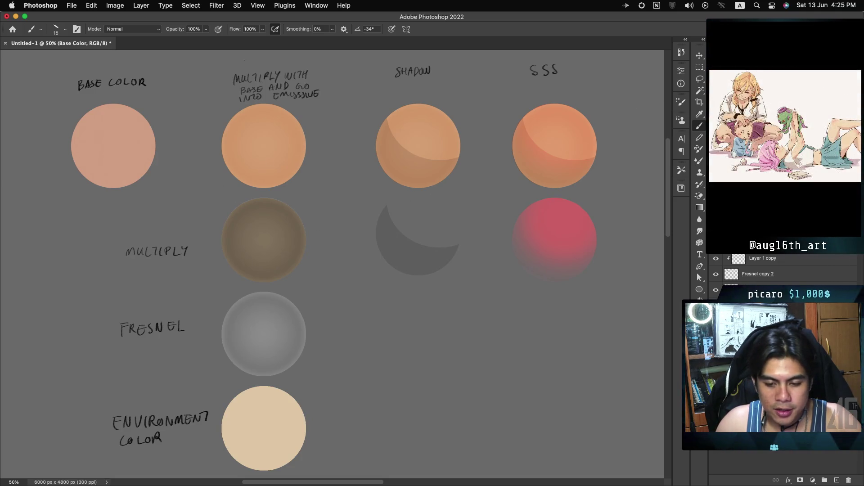
scroll(247, 186, down, 3)
scroll(253, 201, up, 1)
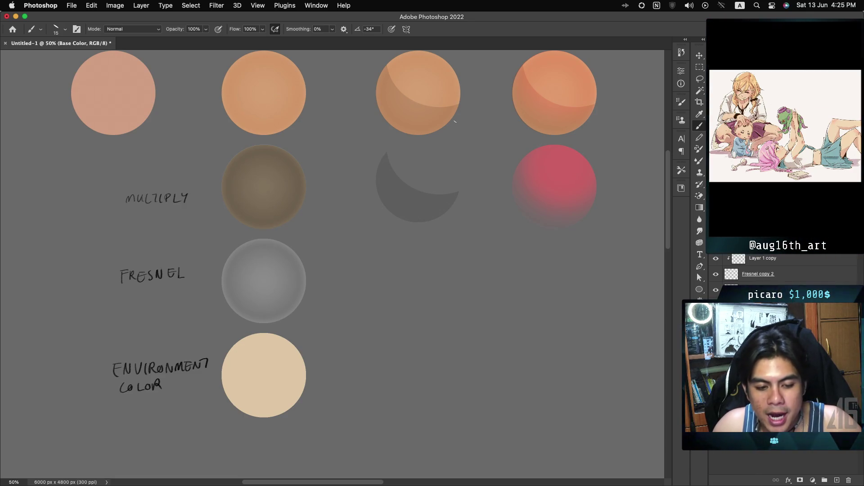
scroll(241, 165, up, 3)
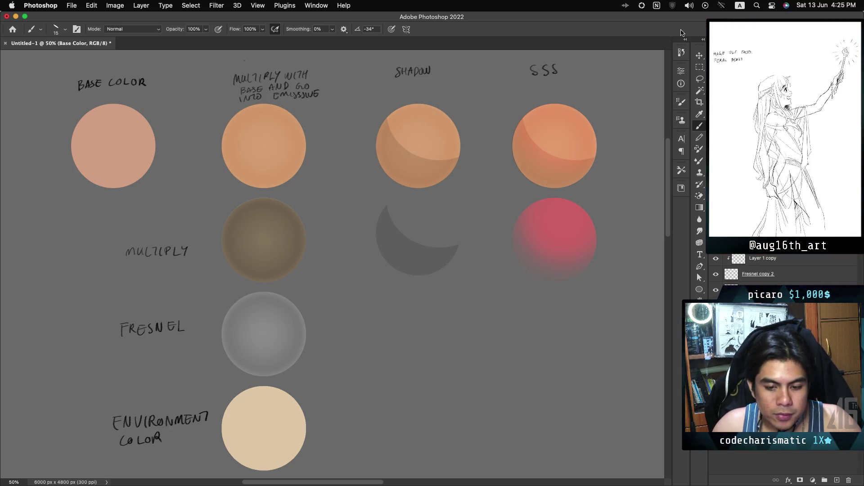
scroll(332, 263, right, 10)
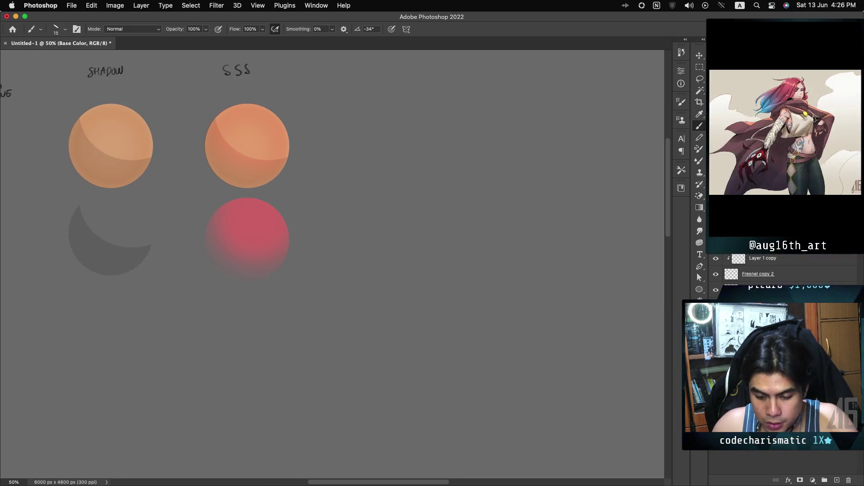
Select the SSS sphere from the spheres layer and copy it to the right.
super+click(732, 306)
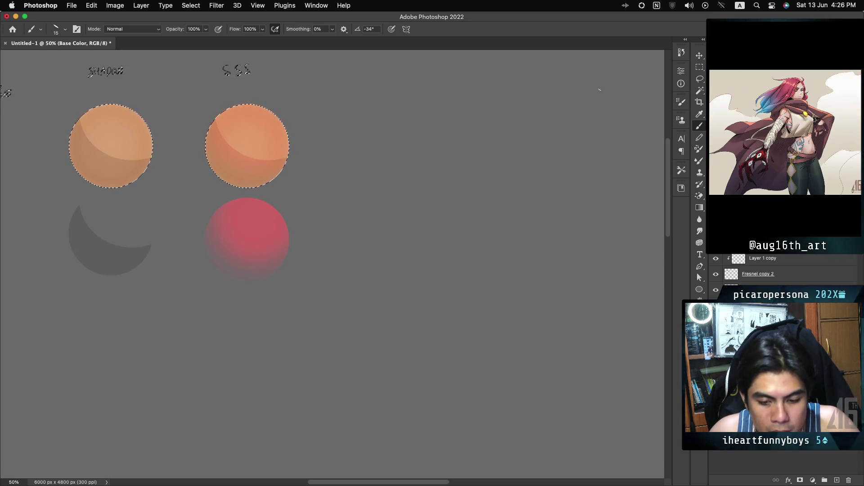
key(m)
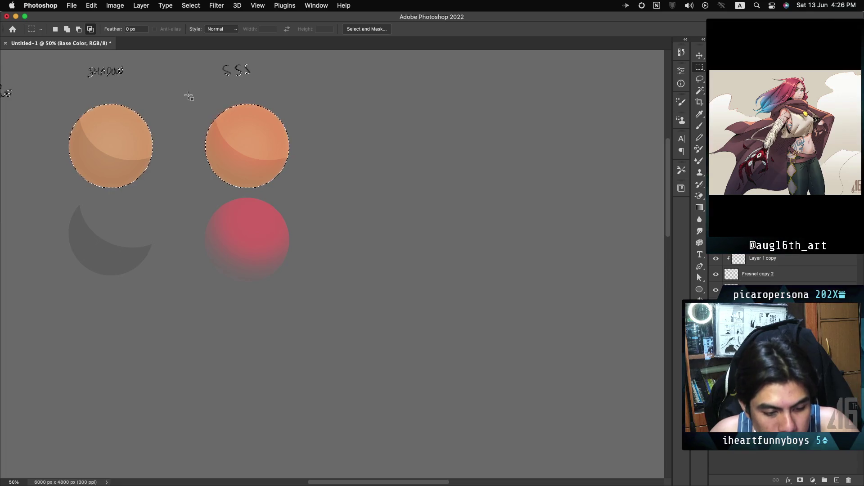
drag(191, 94, 301, 194)
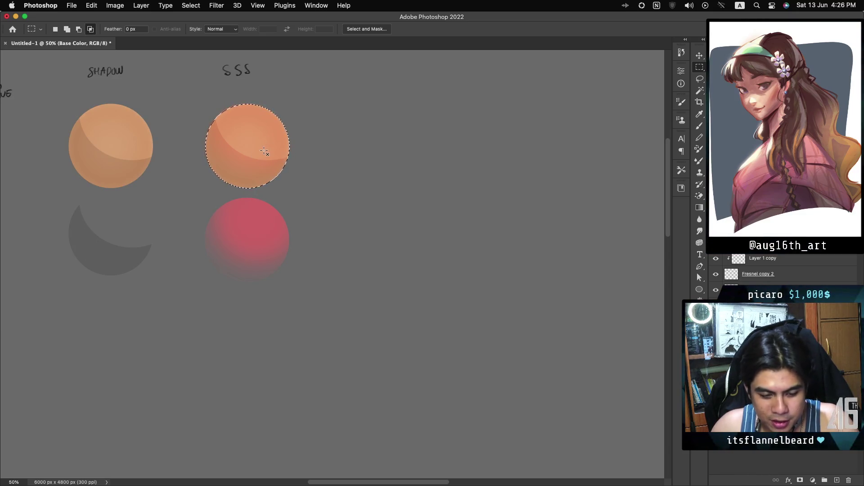
mouse_move(253, 168)
mouse_down()
mouse_move(409, 172)
mouse_move(392, 173)
mouse_up()
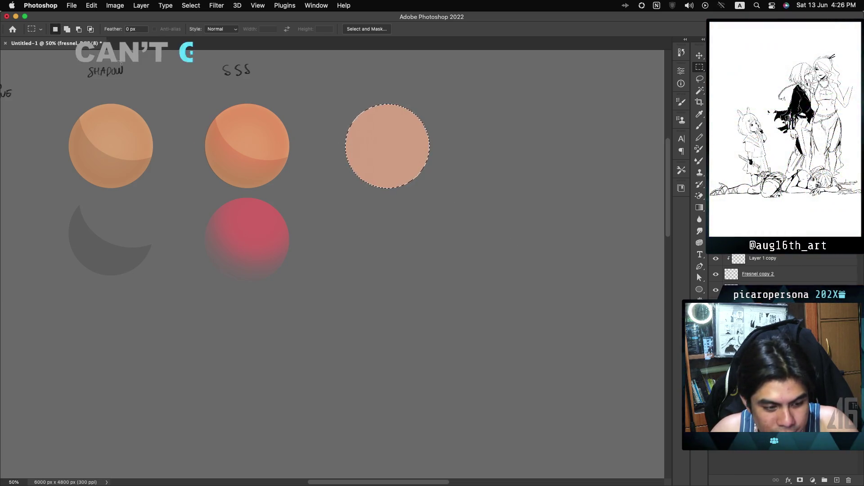
mouse_move(193, 88)
mouse_down()
mouse_move(293, 188)
mouse_move(396, 184)
mouse_up()
key(ctrl+z)
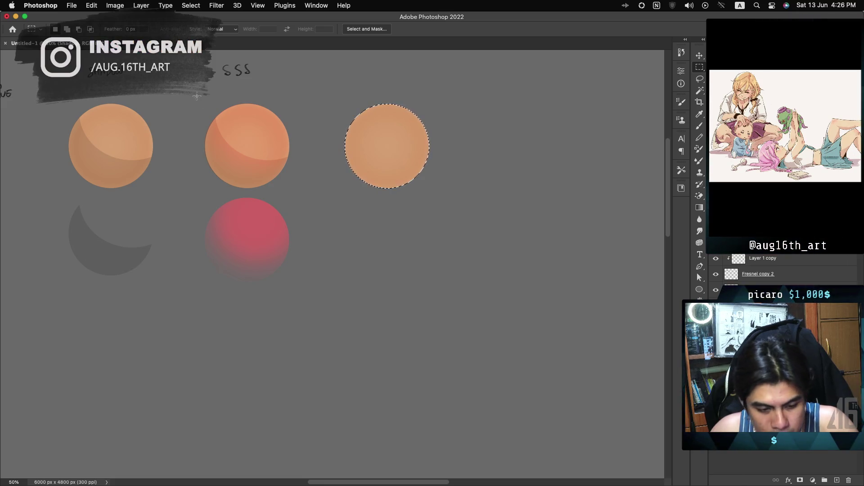
Copy the SSS sphere's crescent and other shading onto the new third circle, then deselect.
mouse_move(200, 99)
mouse_down()
mouse_move(286, 158)
mouse_move(298, 193)
mouse_up()
drag(245, 175, 385, 174)
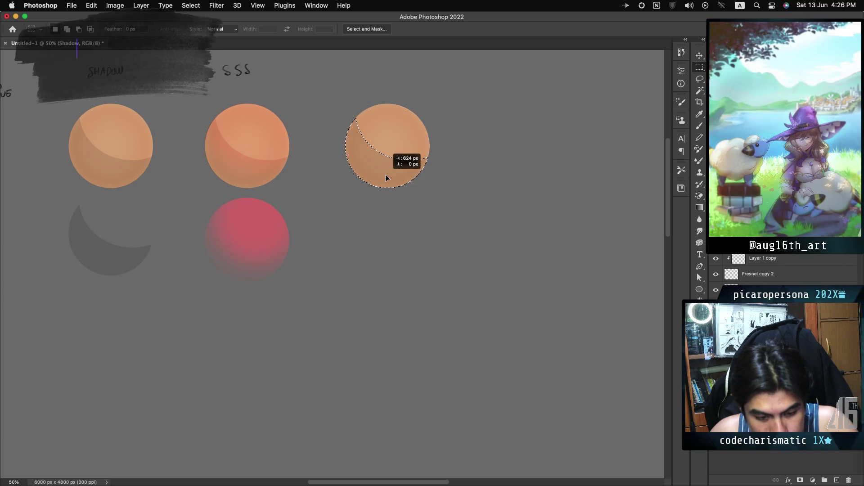
drag(385, 174, 385, 174)
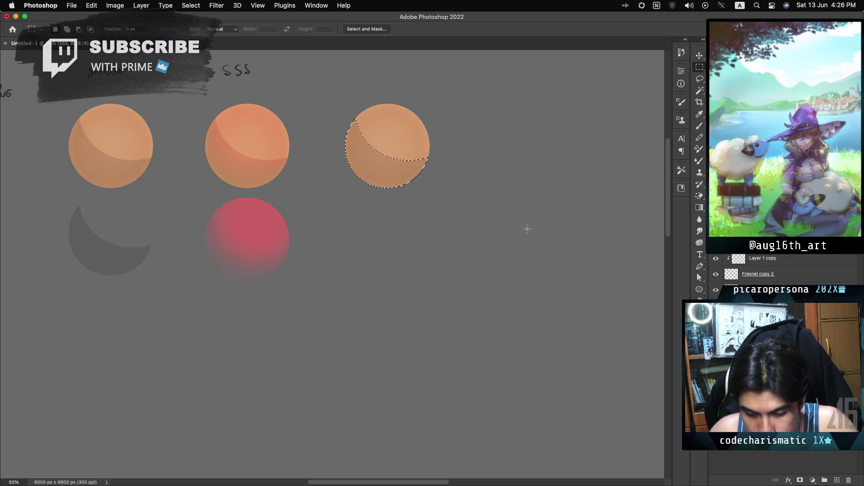
drag(192, 91, 298, 192)
drag(246, 163, 386, 174)
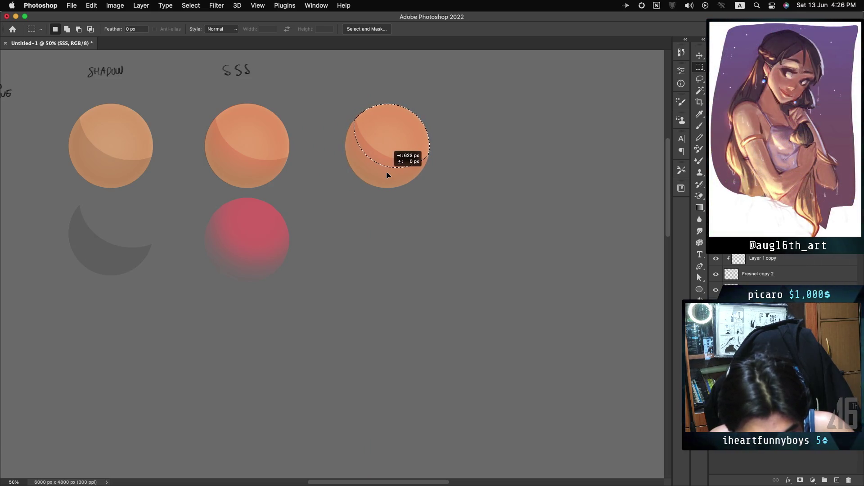
drag(386, 173, 386, 172)
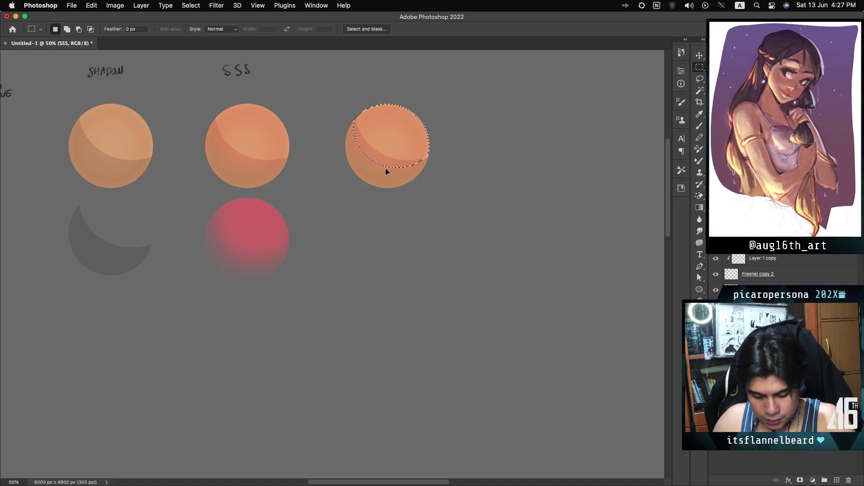
key(super+d)
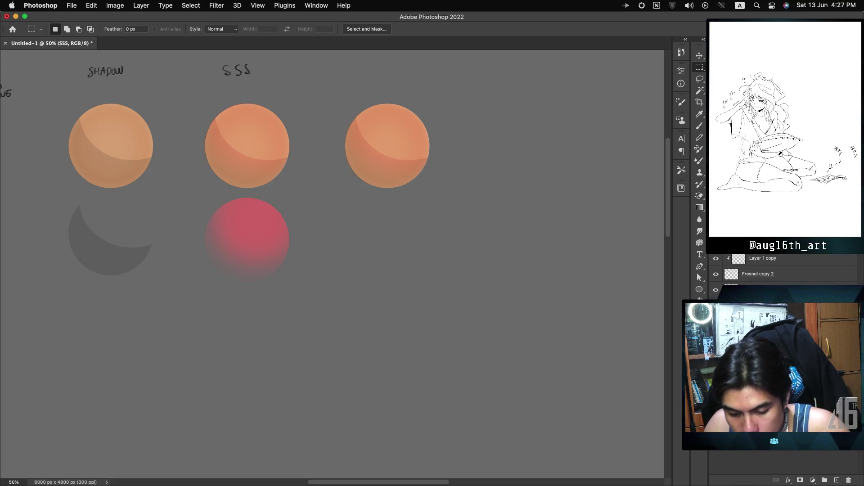
Intersect the sphere selection down to the third circle and add a new layer for it.
super+click(732, 315)
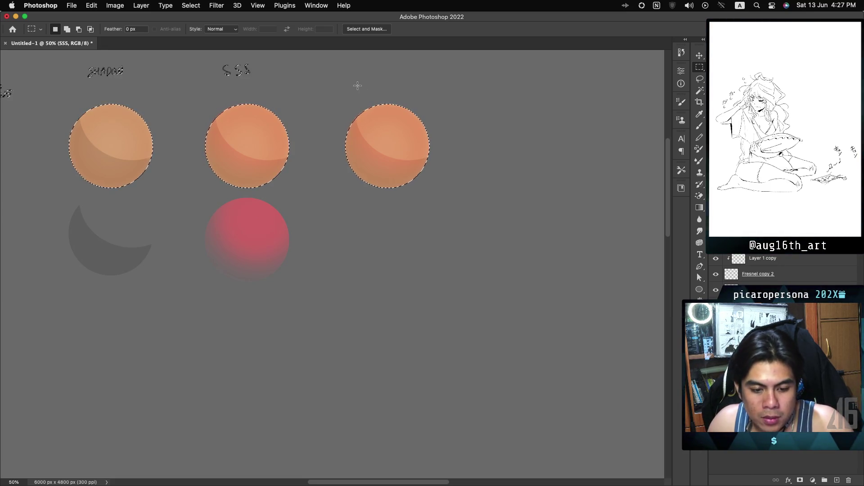
click(91, 30)
drag(332, 93, 454, 209)
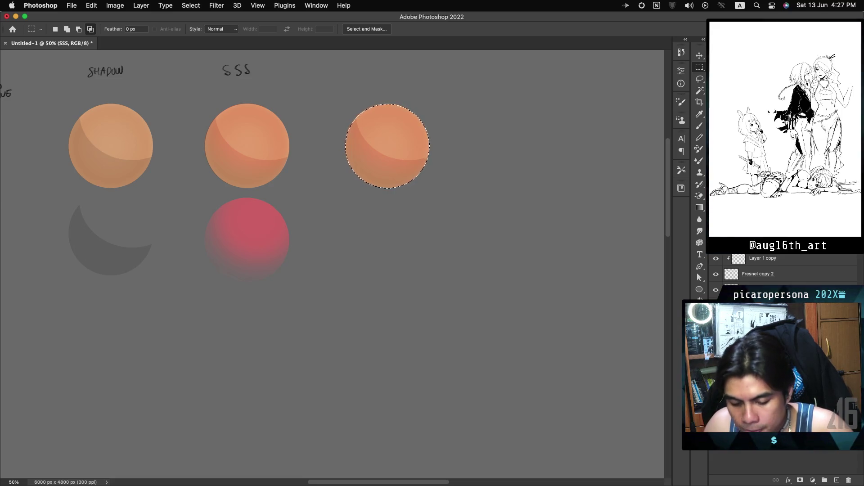
click(836, 480)
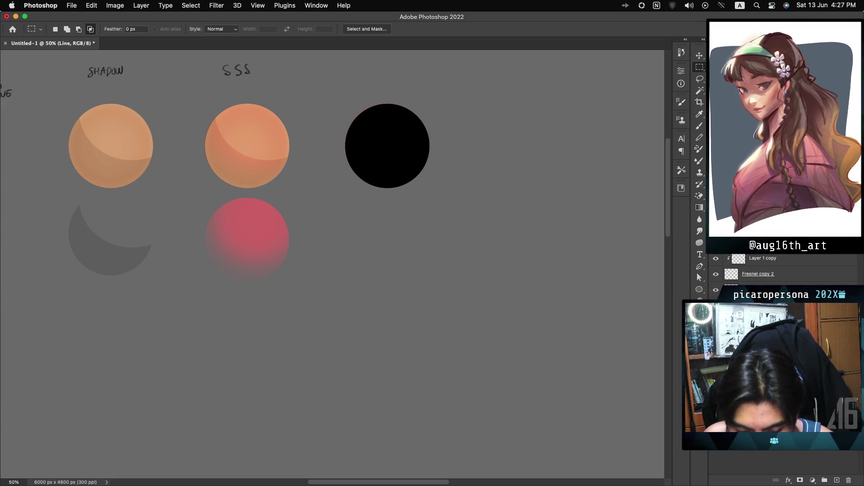
Give the Line layer a thin white Inside stroke of about 7 px.
double_click(766, 289)
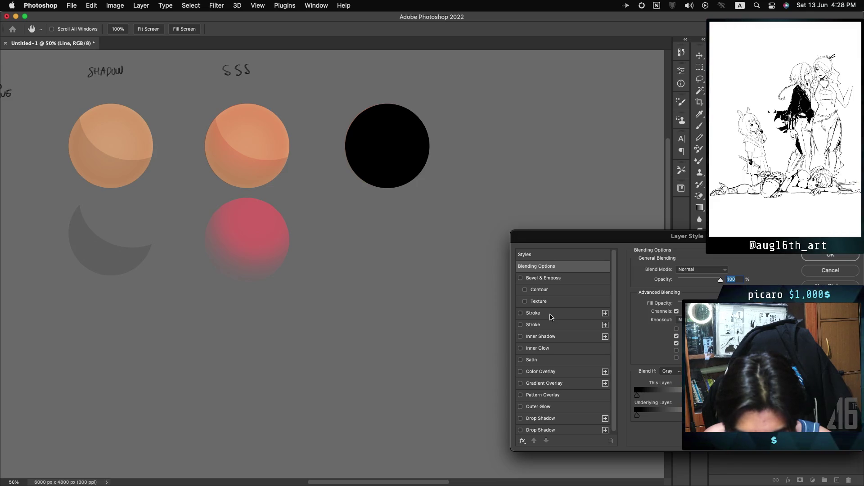
click(549, 315)
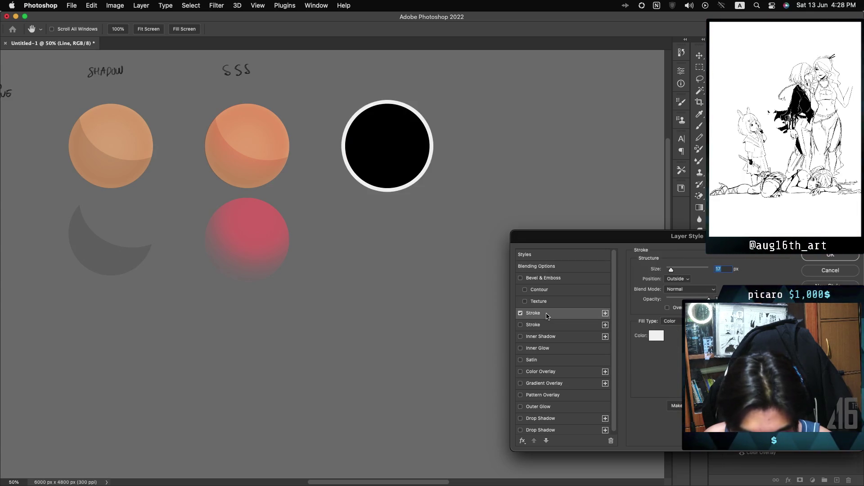
click(679, 279)
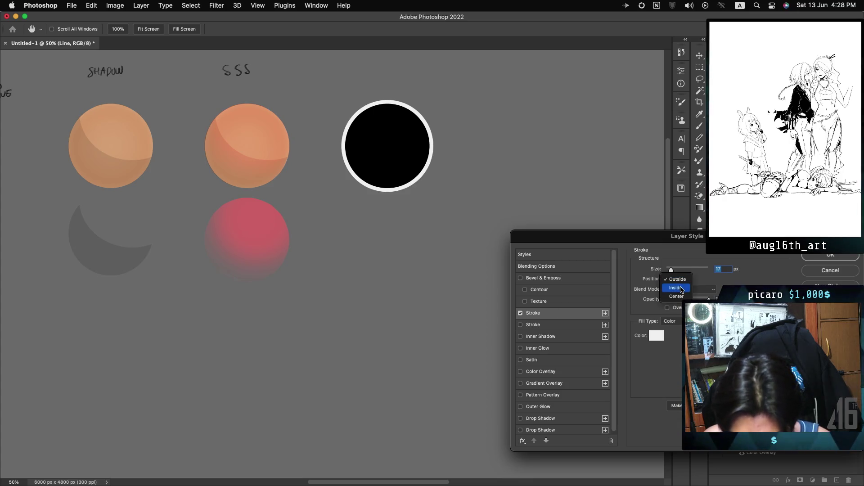
click(682, 289)
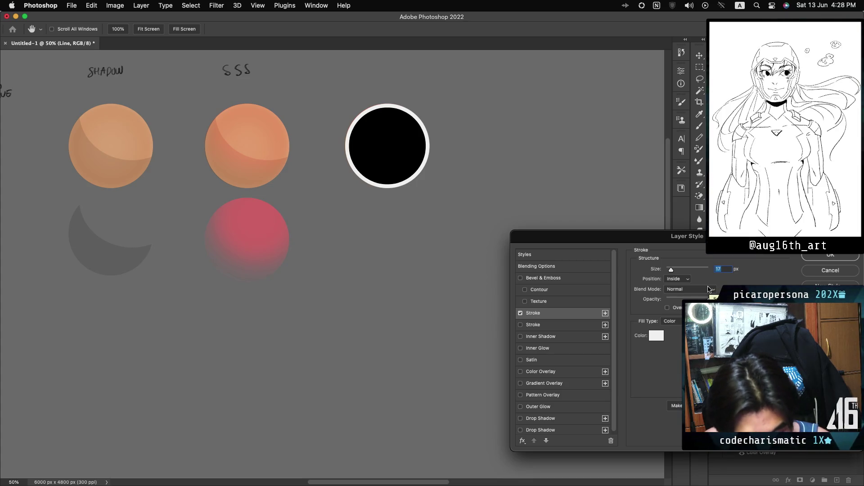
drag(672, 273, 669, 272)
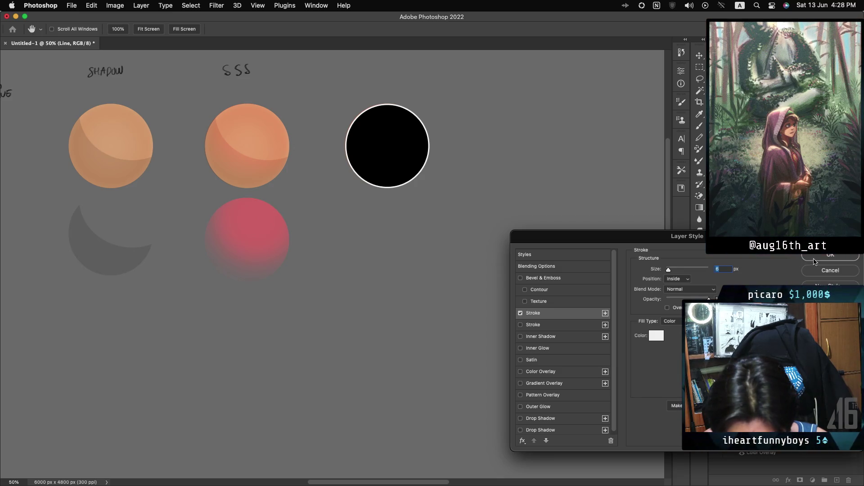
click(816, 257)
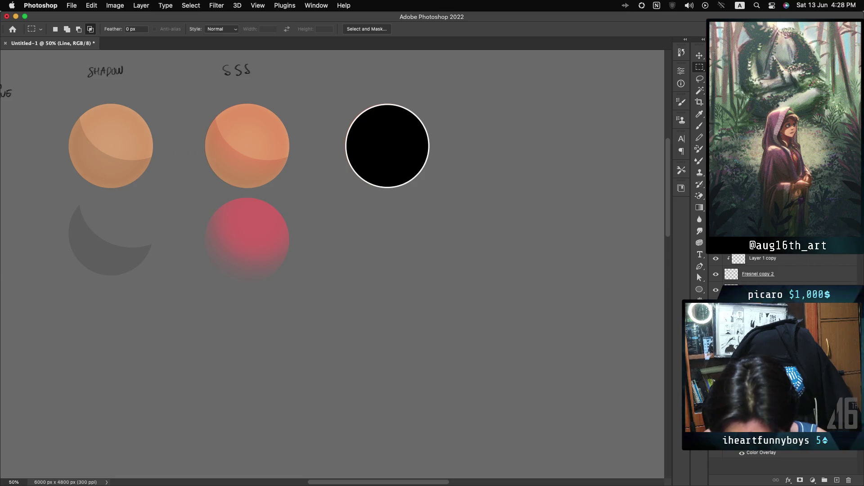
key(ctrl+alt+g)
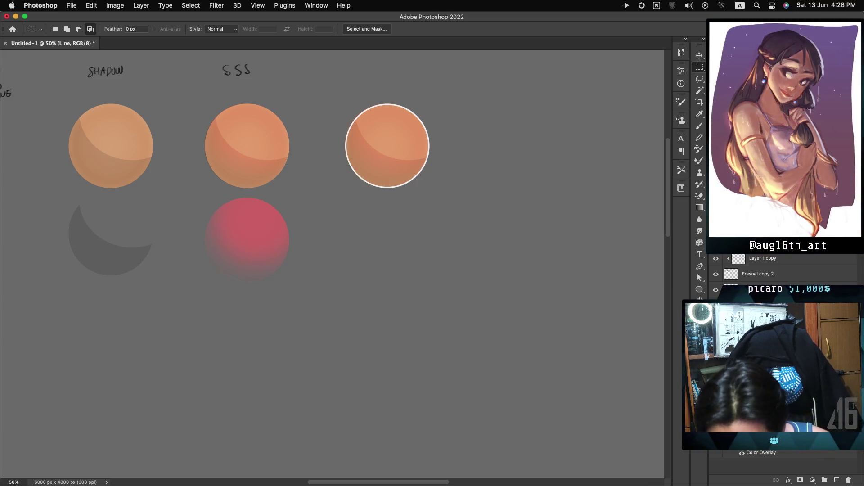
Rasterize the Line layer's stroke style and clear the selection.
right_click(765, 274)
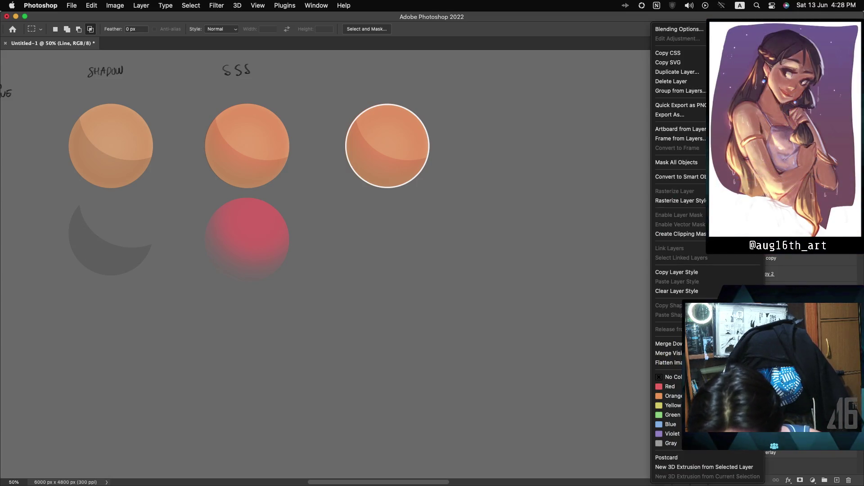
click(688, 201)
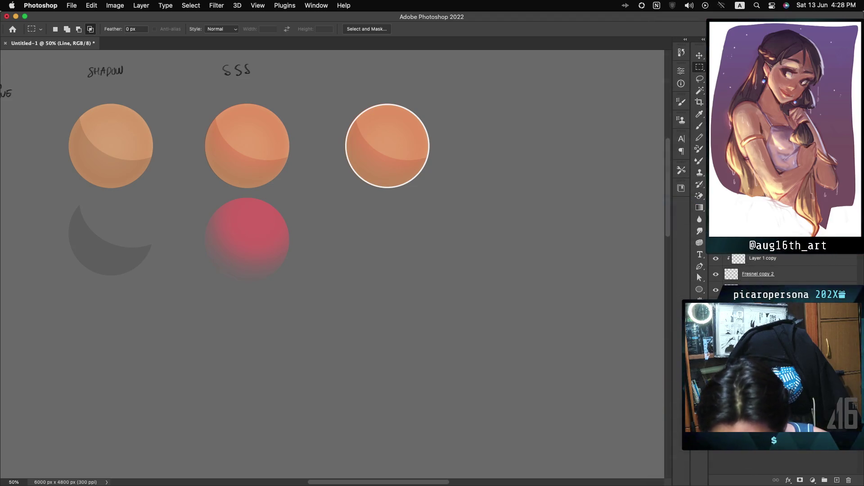
key(ctrl+d)
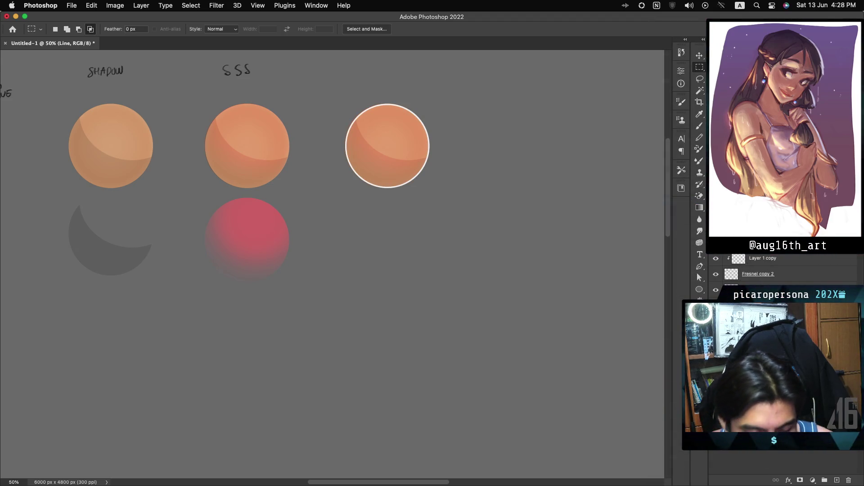
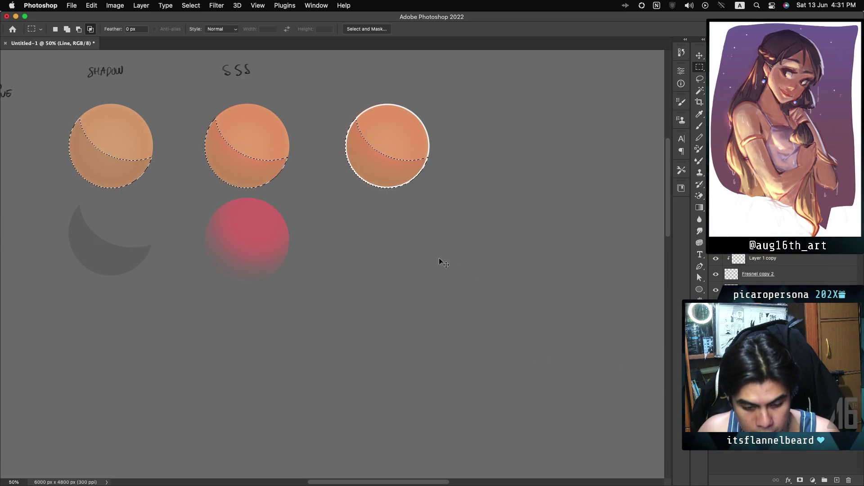
Clear the top selections, marquee around the right-hand circle, and make the Shadow layer active.
key(super+d)
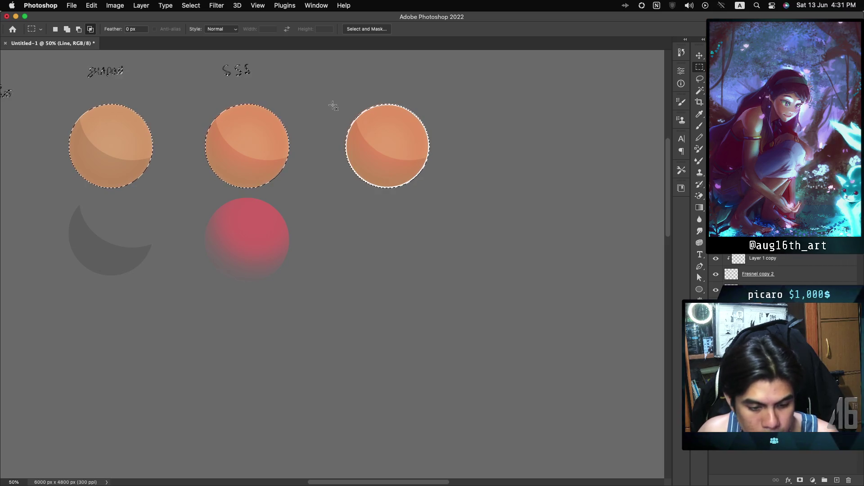
drag(331, 101, 438, 194)
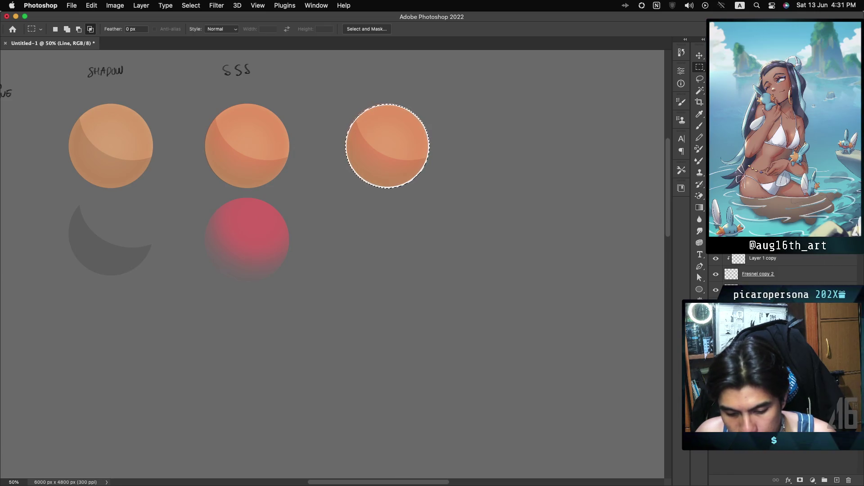
click(761, 360)
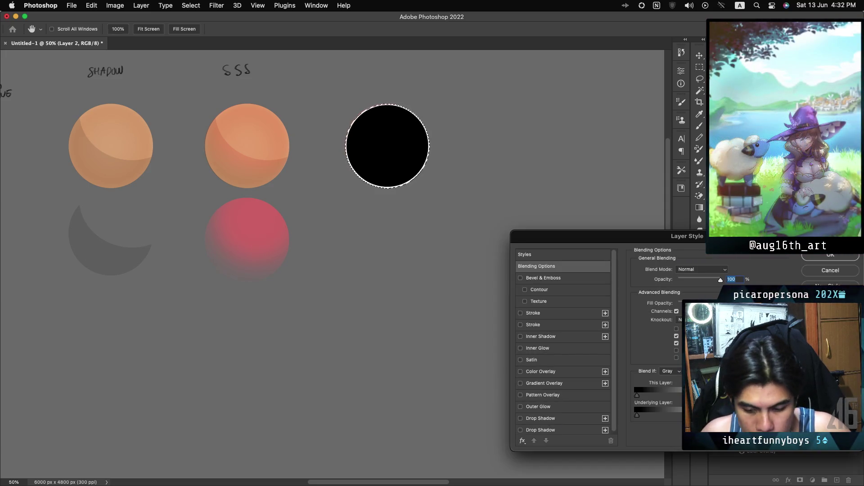
Deselect the black circle, try an Inner Glow at 81% opacity, then cancel the layer style.
click(820, 274)
key(ctrl+d)
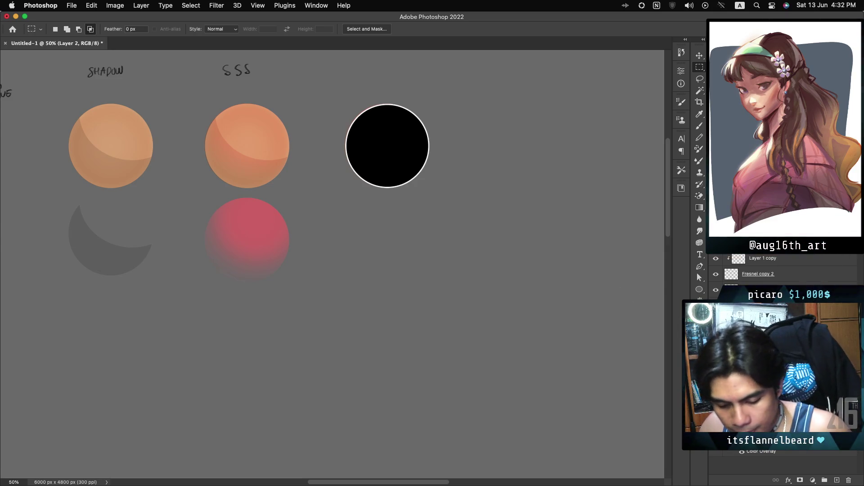
double_click(765, 290)
click(540, 348)
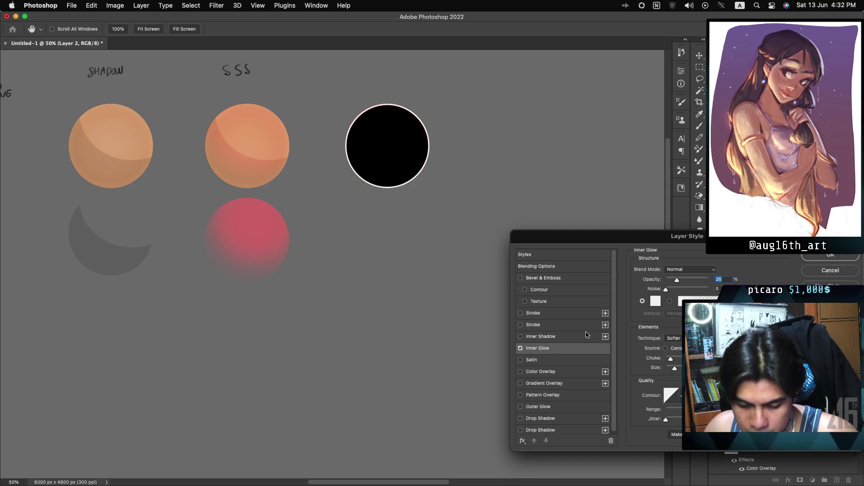
mouse_move(804, 243)
mouse_down()
mouse_move(722, 293)
mouse_move(593, 278)
mouse_move(598, 232)
mouse_up()
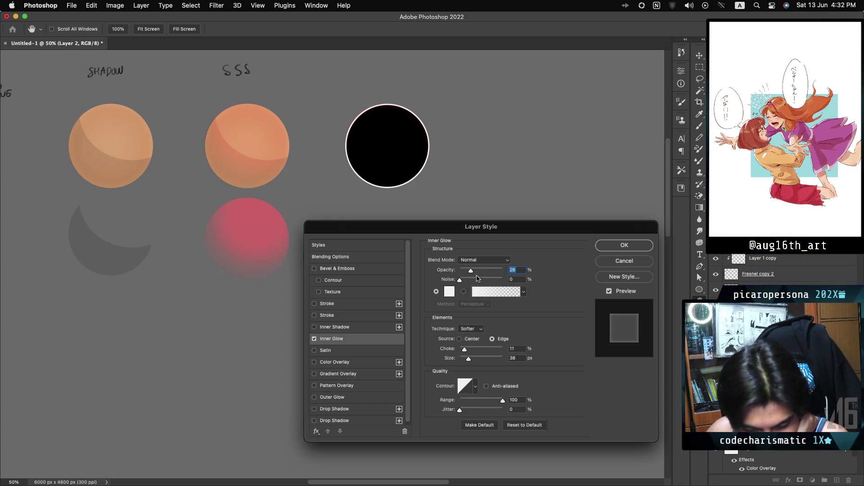
drag(493, 272, 497, 273)
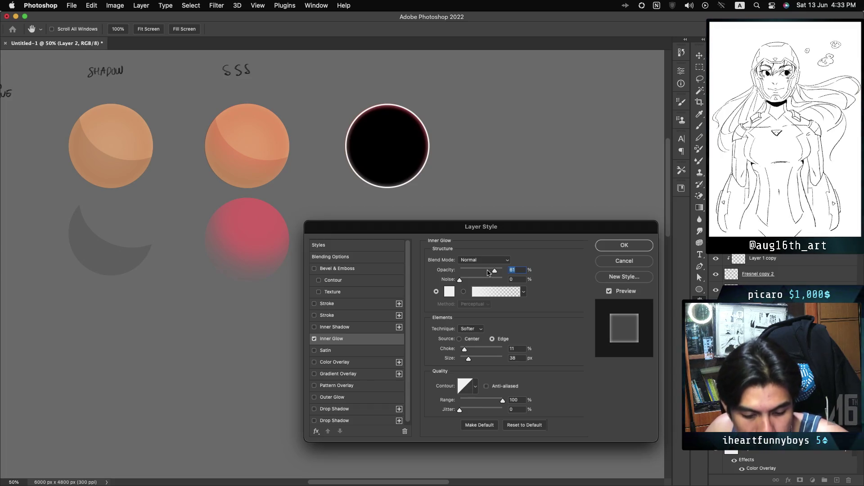
key(Escape)
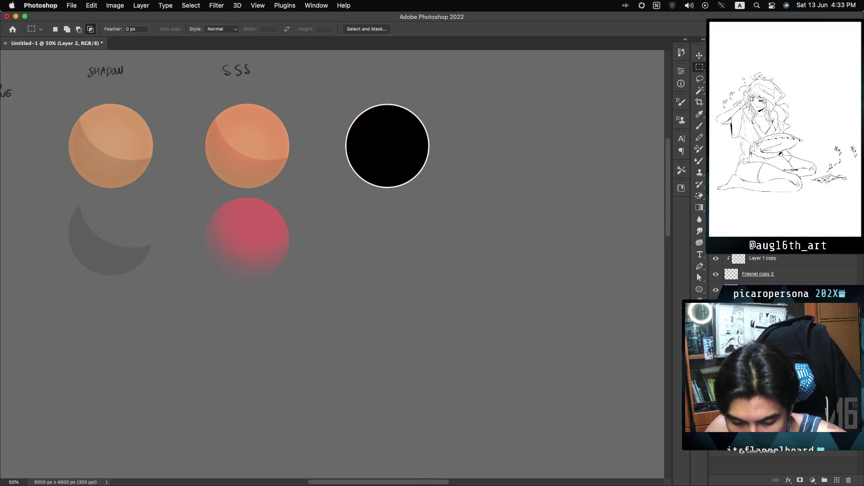
Toggle the black circle's visibility, then duplicate it directly below the original.
key(super+comma)
key(super+comma)
key(super+comma)
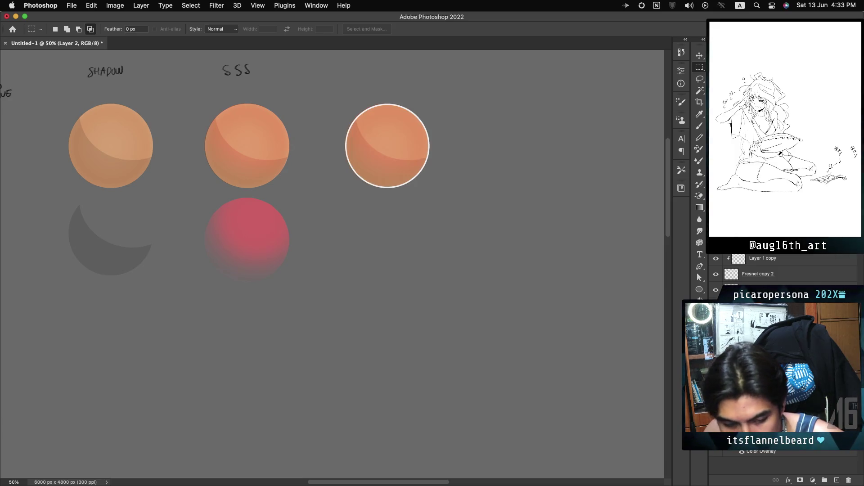
key(super+comma)
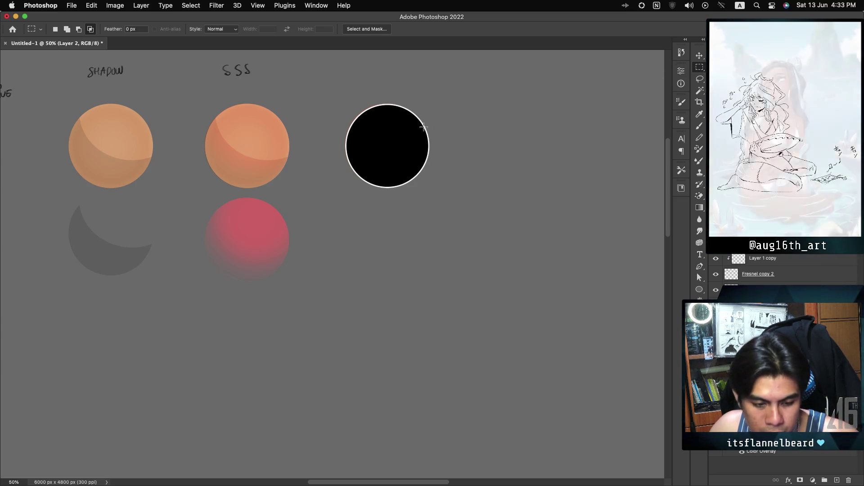
mouse_move(395, 155)
mouse_down()
mouse_move(395, 260)
mouse_move(391, 244)
mouse_up()
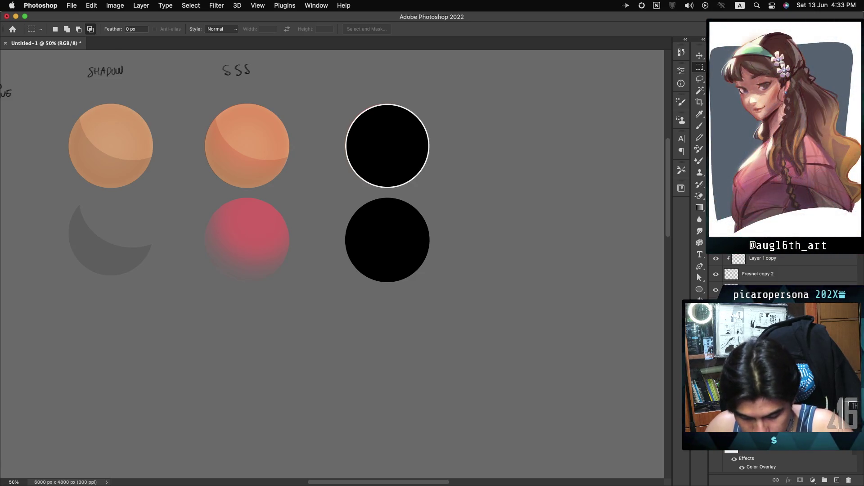
key(ctrl+z)
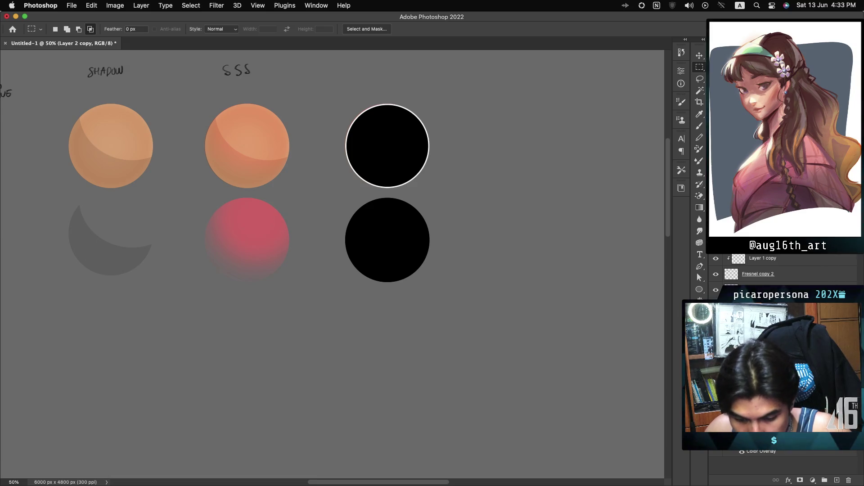
key(super+comma)
key(super+comma)
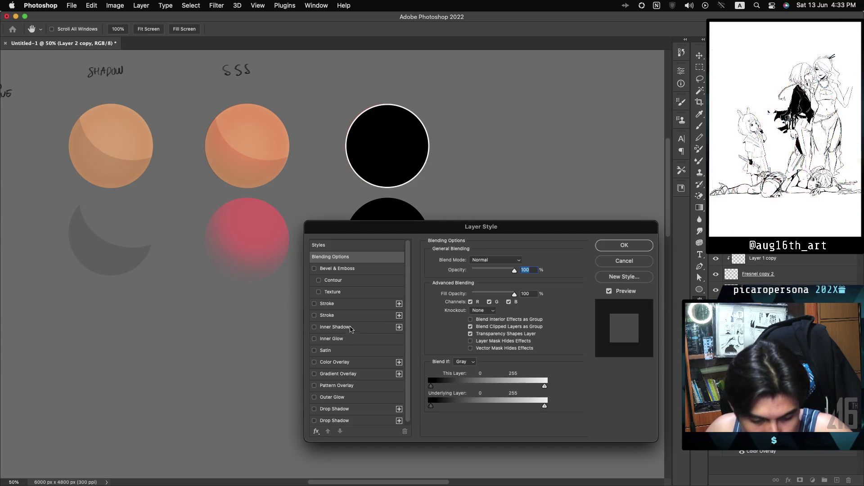
Give the copy an Inner Glow of 53% opacity, 20% choke and 79 px size.
click(331, 338)
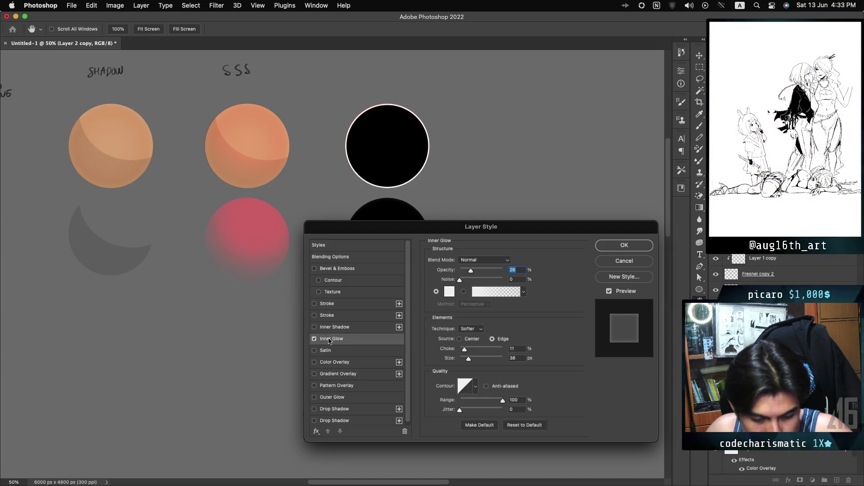
drag(470, 270, 501, 271)
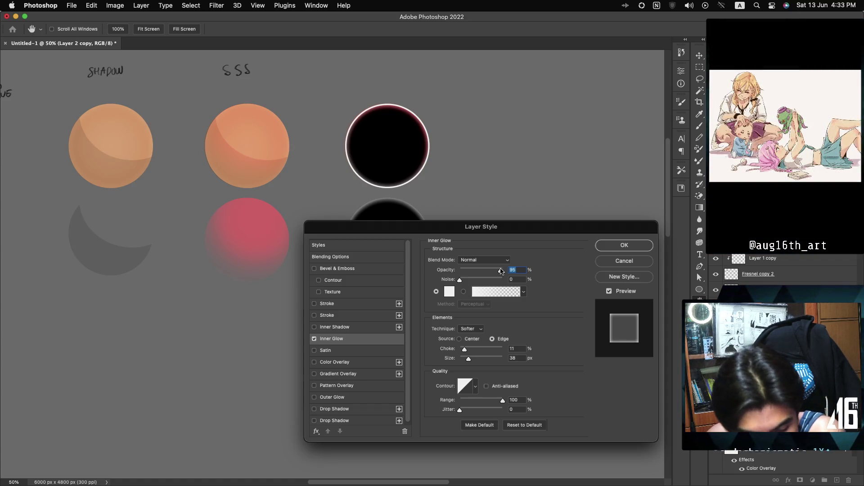
drag(501, 272, 516, 270)
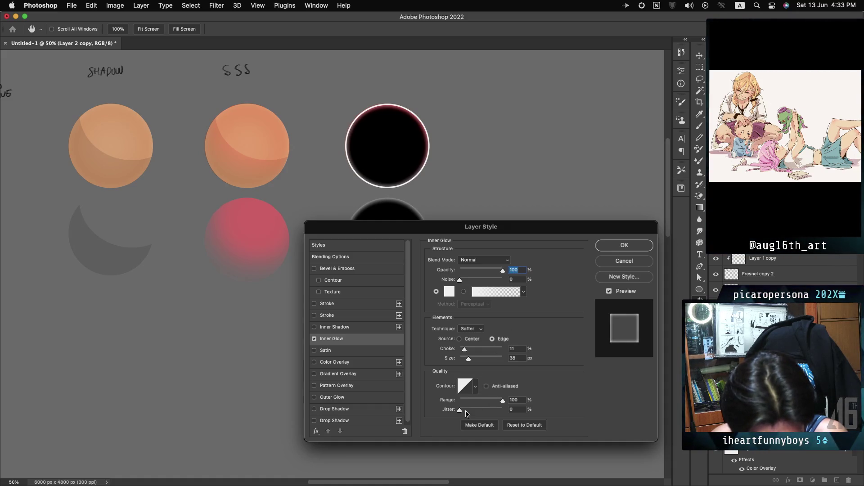
drag(464, 349, 467, 352)
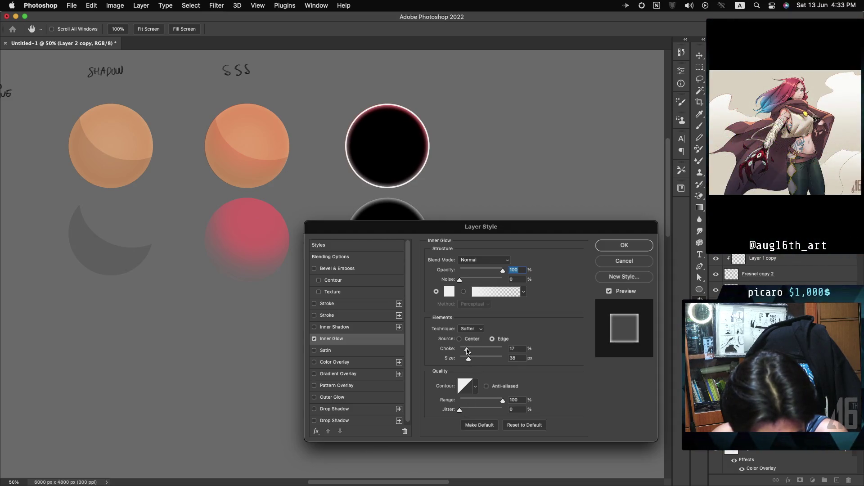
drag(503, 270, 490, 272)
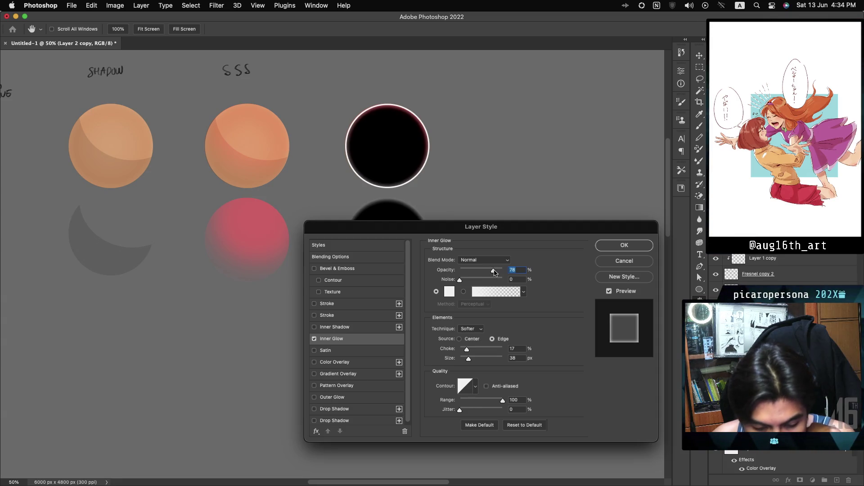
drag(469, 361, 478, 360)
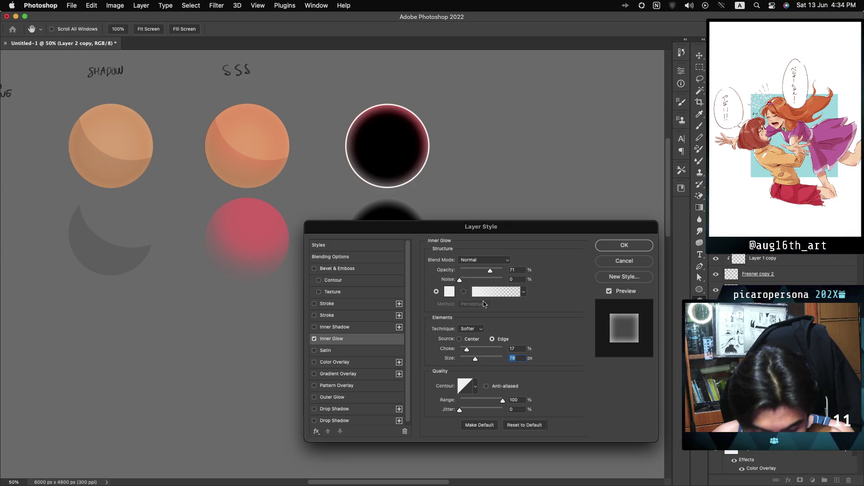
drag(486, 272, 483, 273)
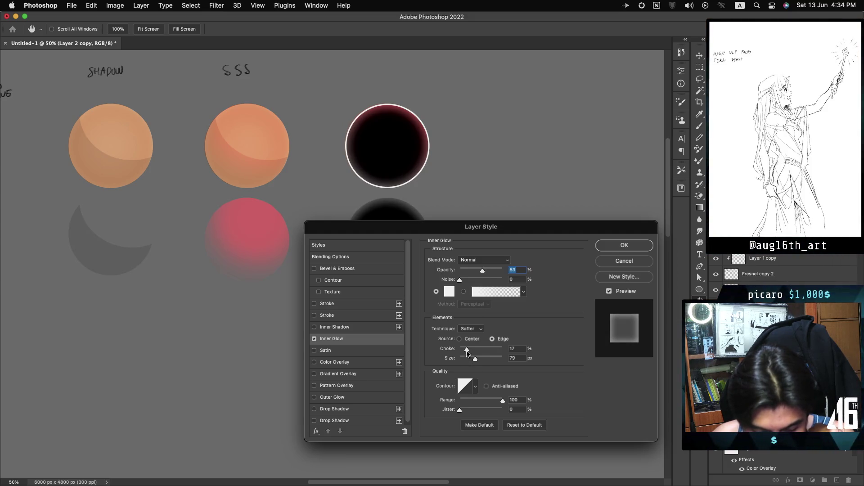
mouse_move(467, 351)
mouse_down()
mouse_move(476, 351)
mouse_move(465, 352)
mouse_up()
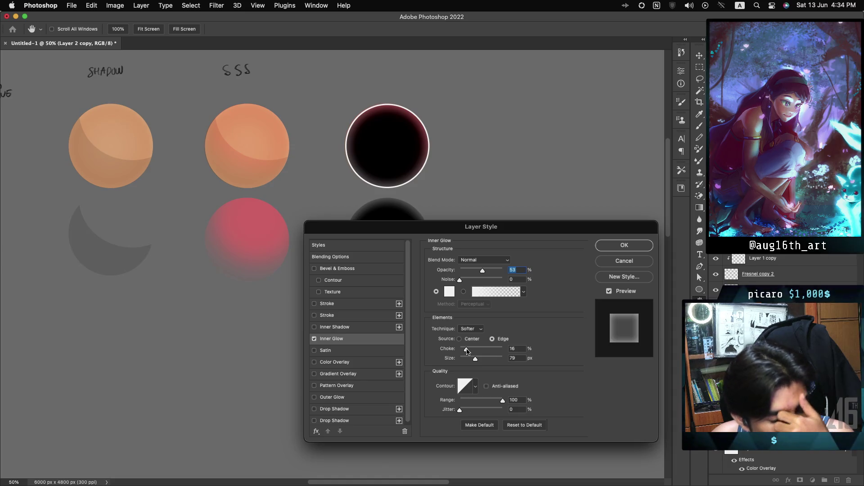
drag(467, 351, 464, 352)
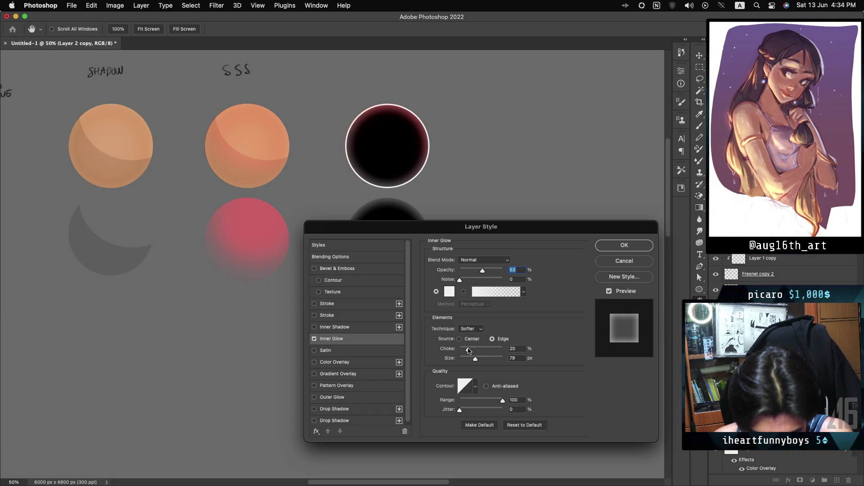
click(469, 350)
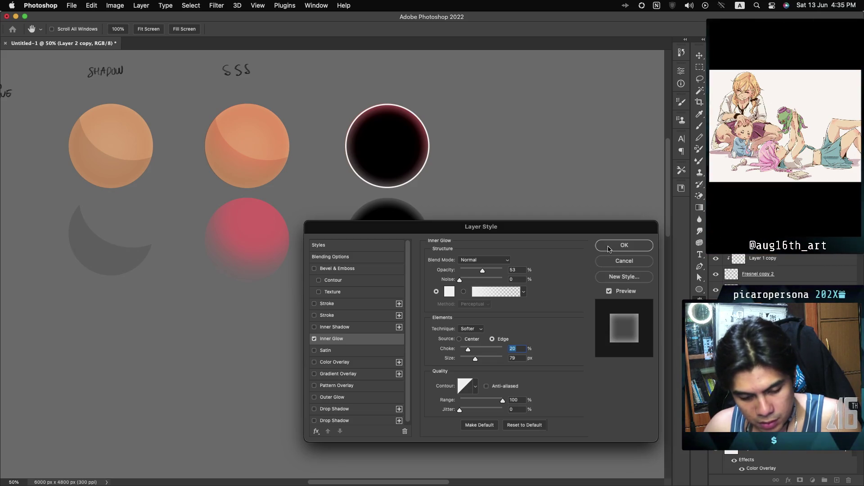
click(608, 249)
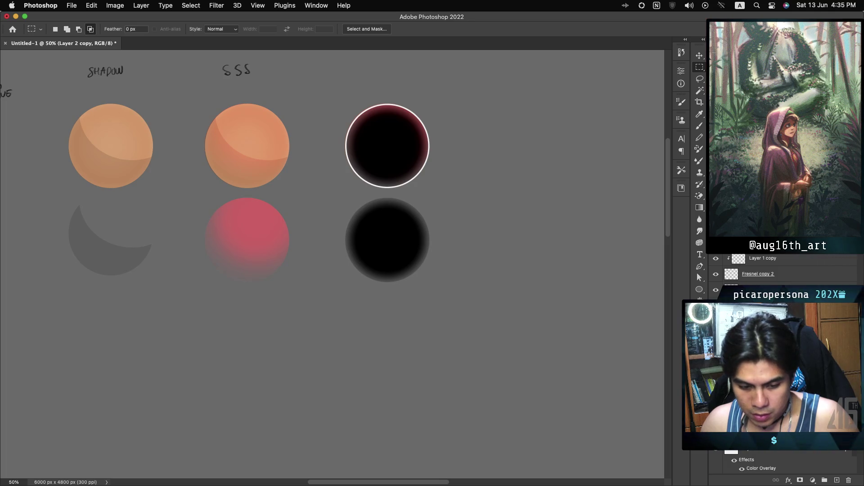
Open the layer's options menu in the Layers panel, then dismiss it.
right_click(794, 273)
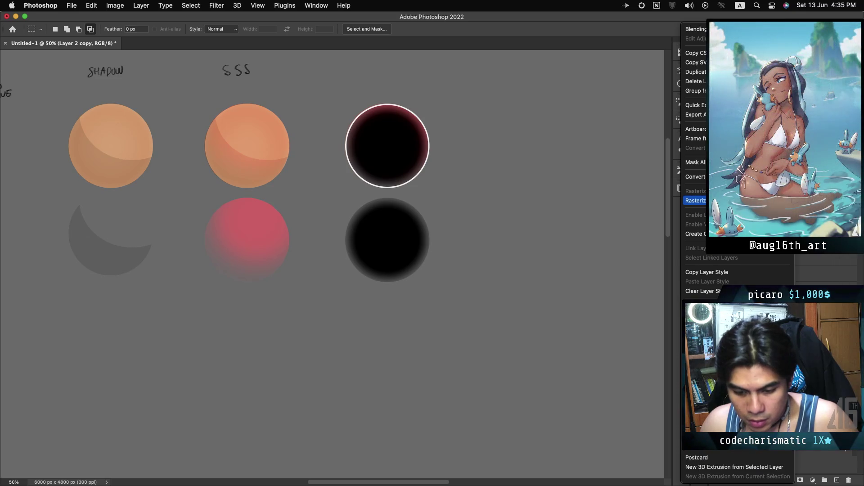
key(Escape)
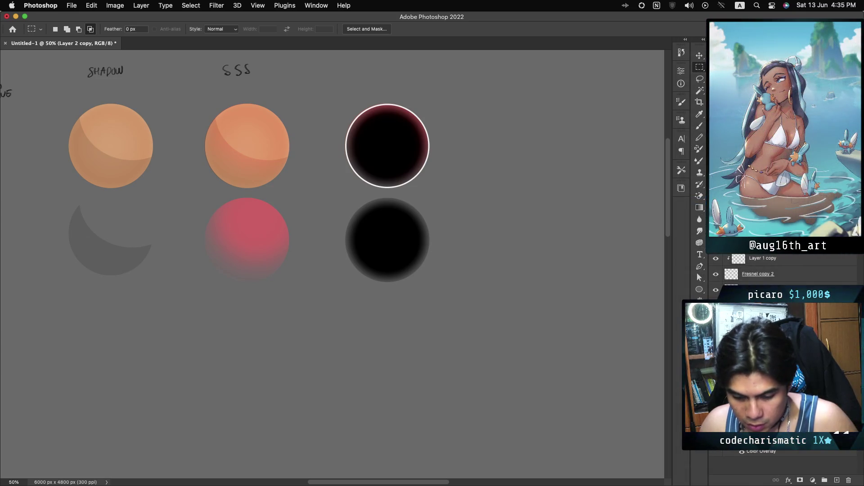